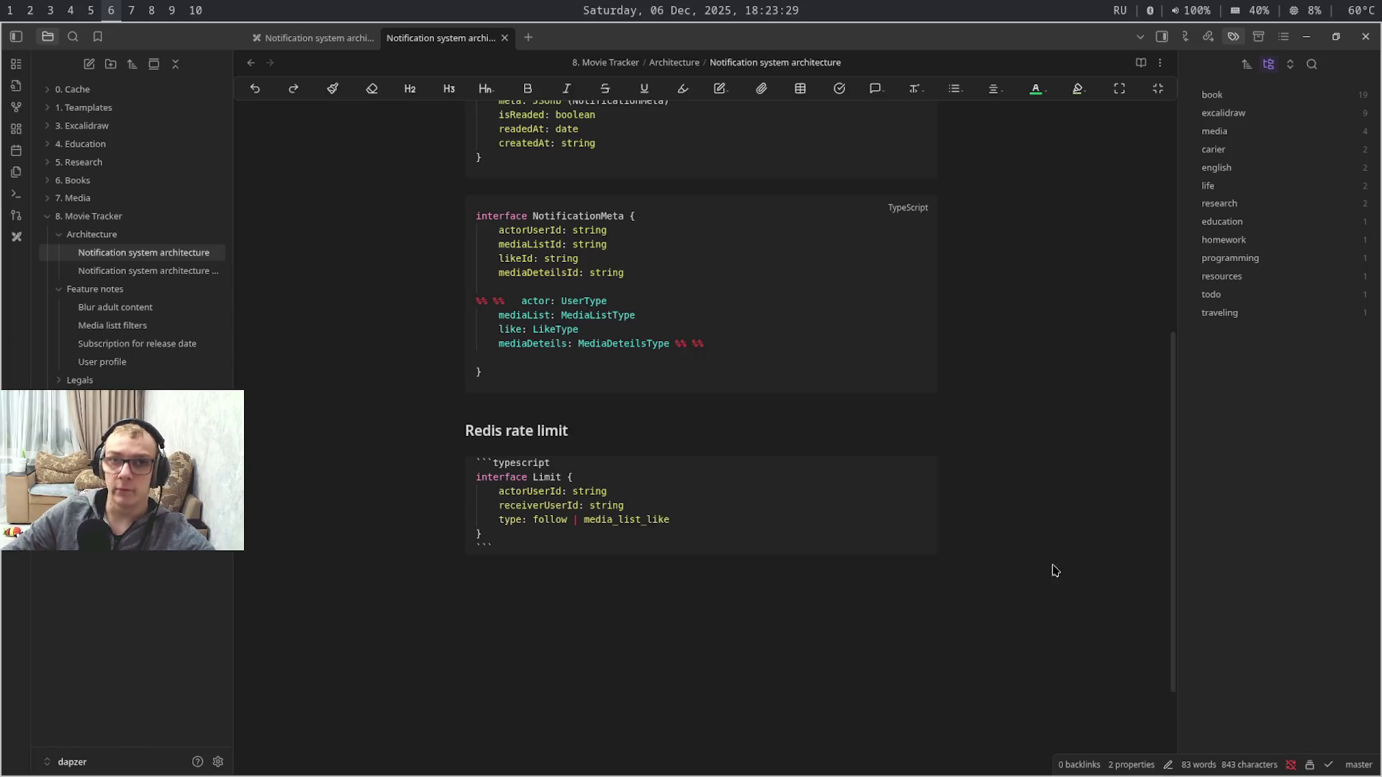
- Glance at the vault graph view, return to the Notification system architecture note and show the Git panel
{"action": "left_click", "coordinate": [15, 105]}
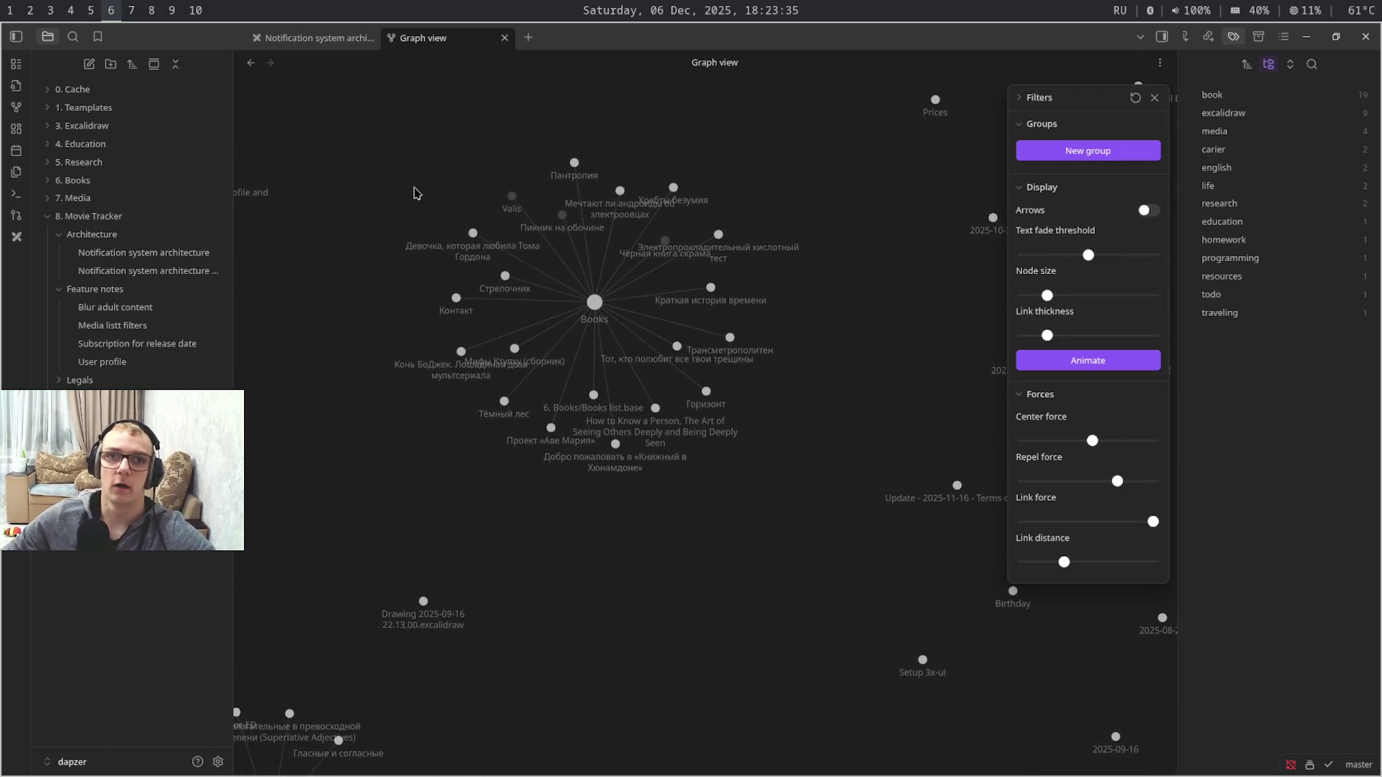
{"action": "left_click", "coordinate": [152, 252]}
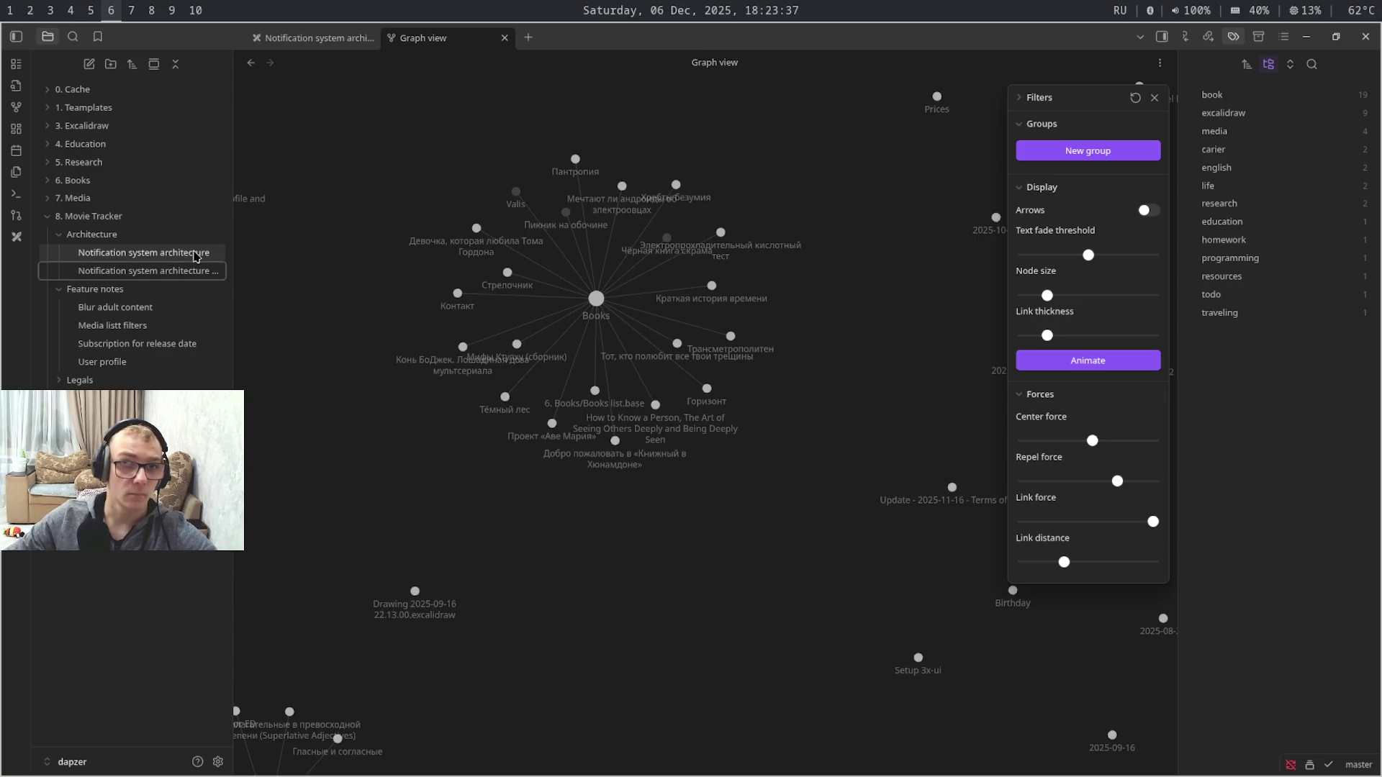
{"action": "left_click", "coordinate": [15, 216]}
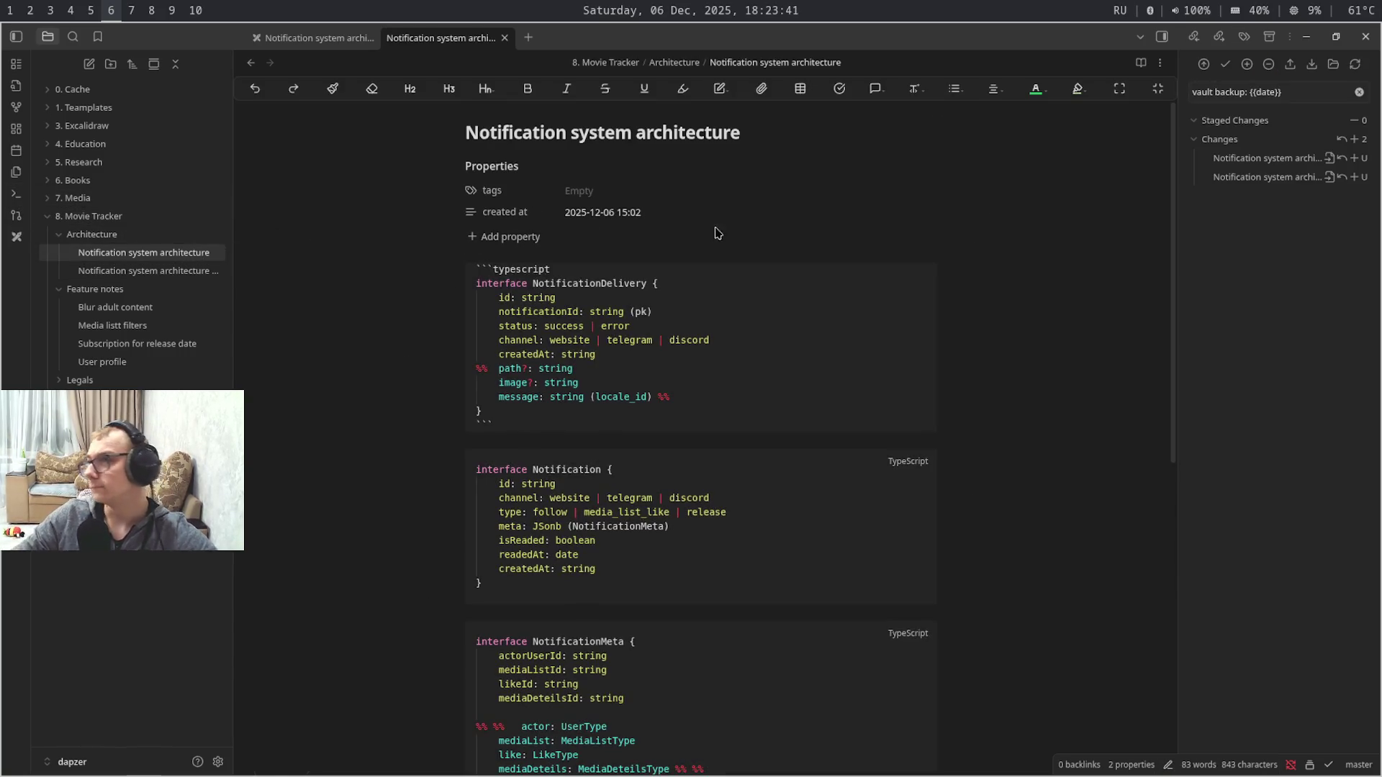
{"action": "mouse_move", "coordinate": [1274, 138]}
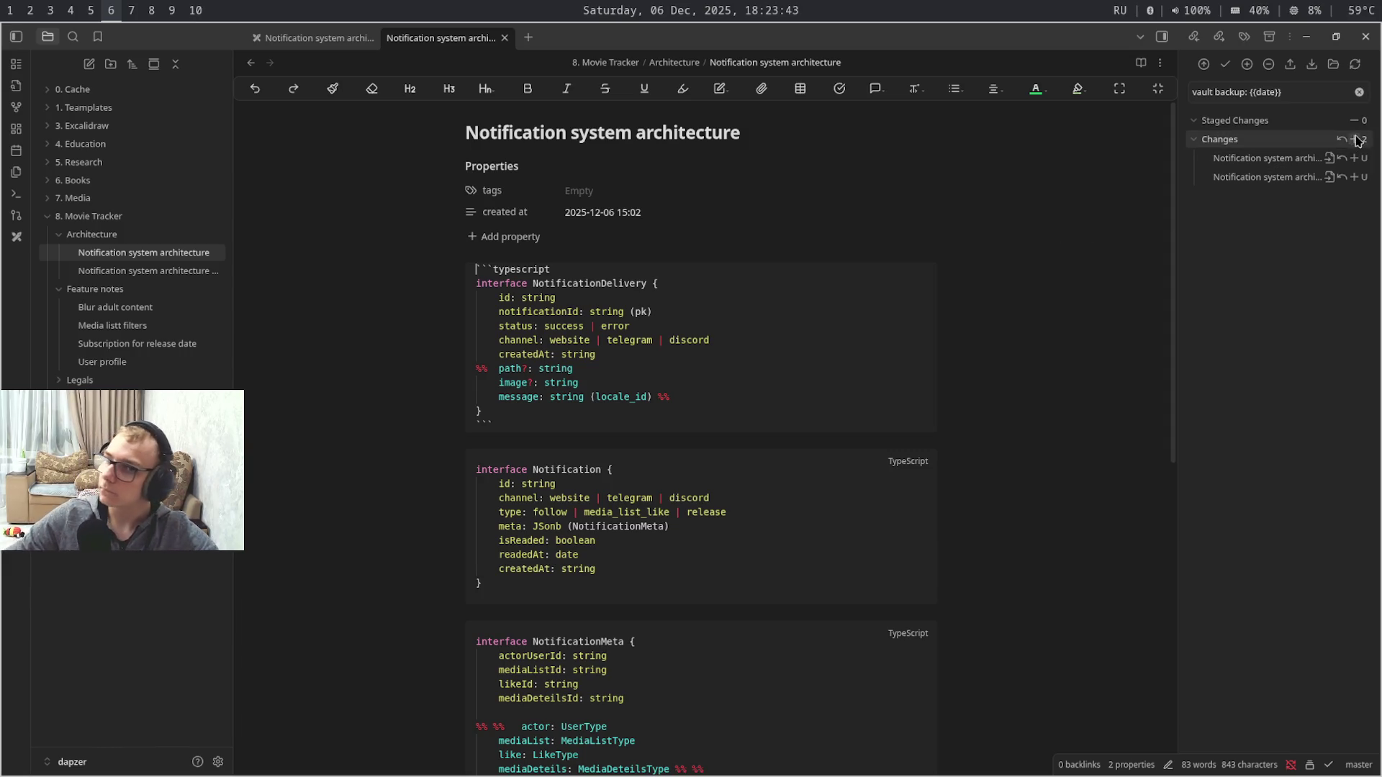
- Stage both changed notes, commit them with the backup message and move to the architecture drawing
{"action": "left_click", "coordinate": [1355, 138]}
{"action": "left_click", "coordinate": [1204, 64]}
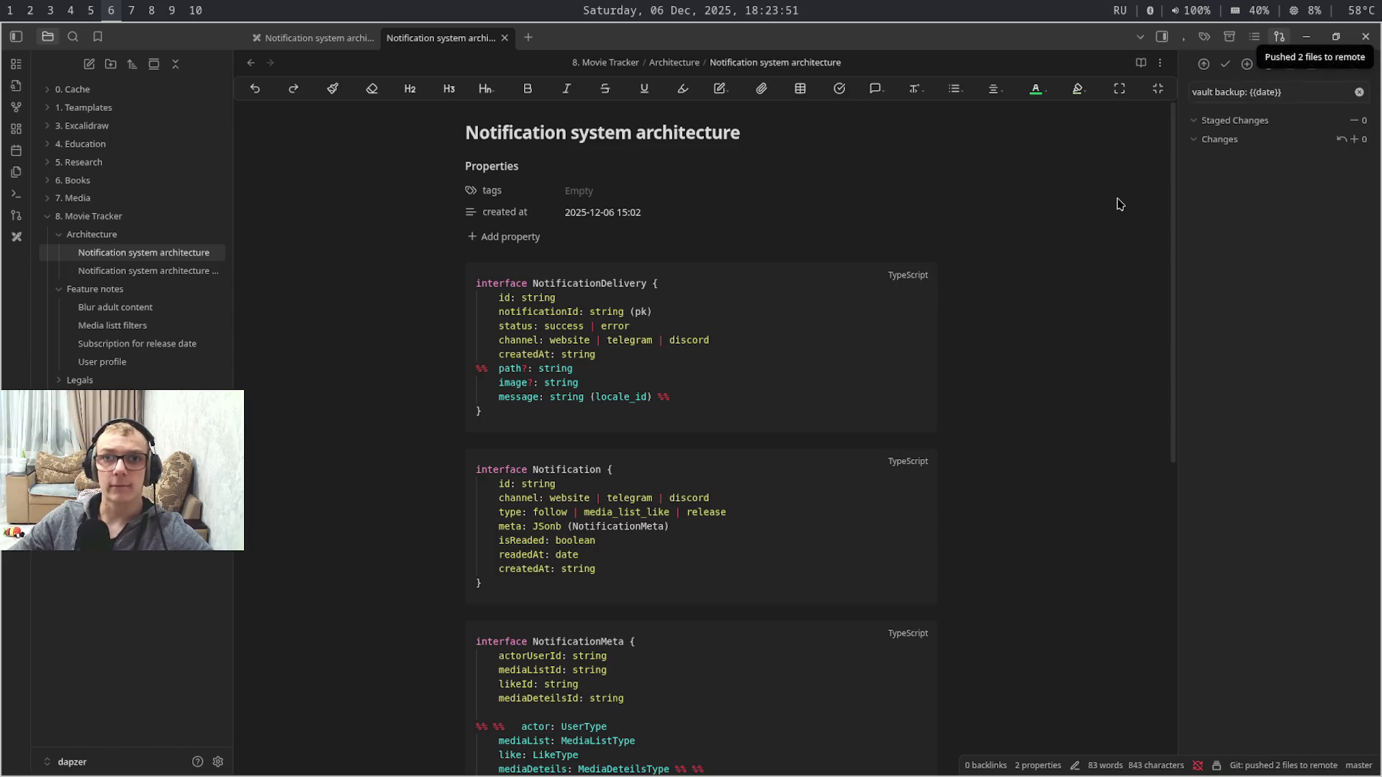
{"action": "key", "text": "ctrl+Tab"}
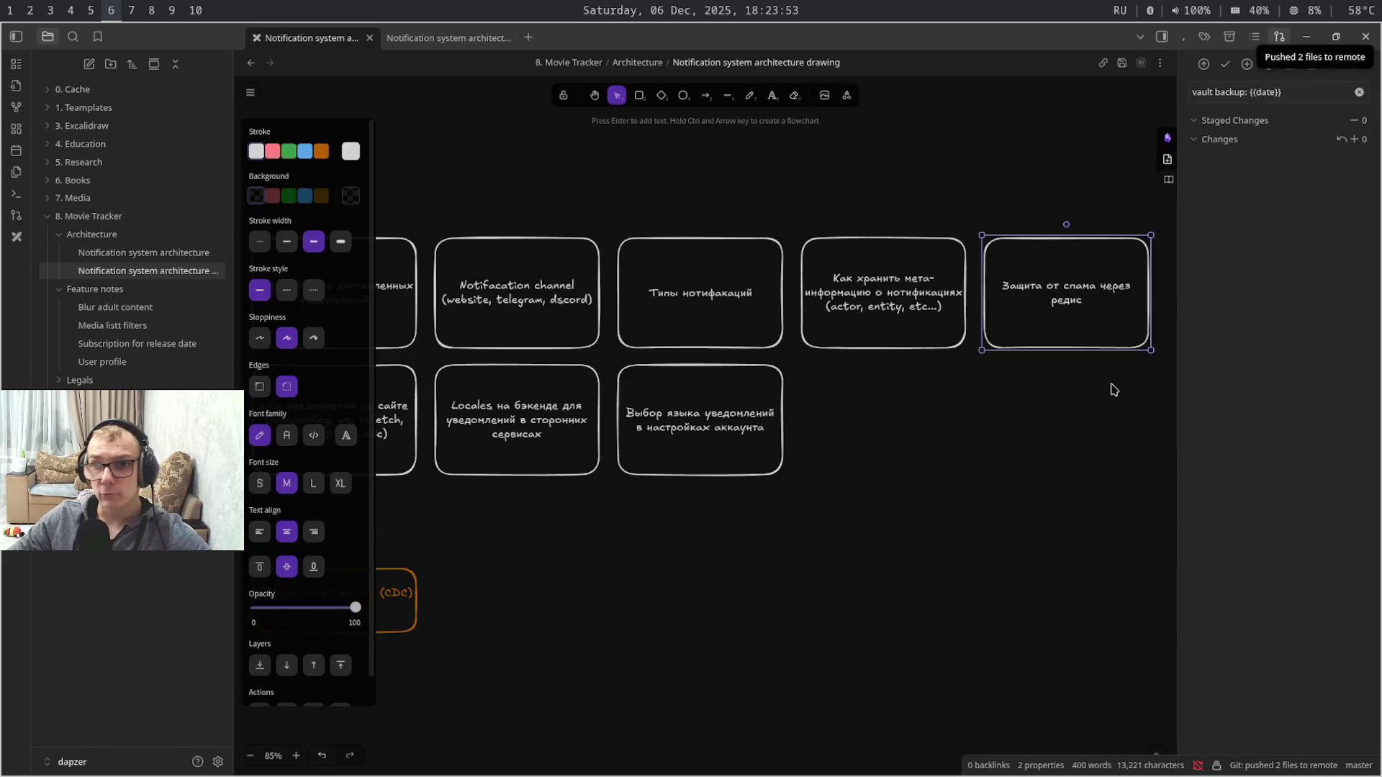
- Inspect the spam-protection, account language choice and Locales boxes, then nudge the canvas view
{"action": "left_click", "coordinate": [1106, 412]}
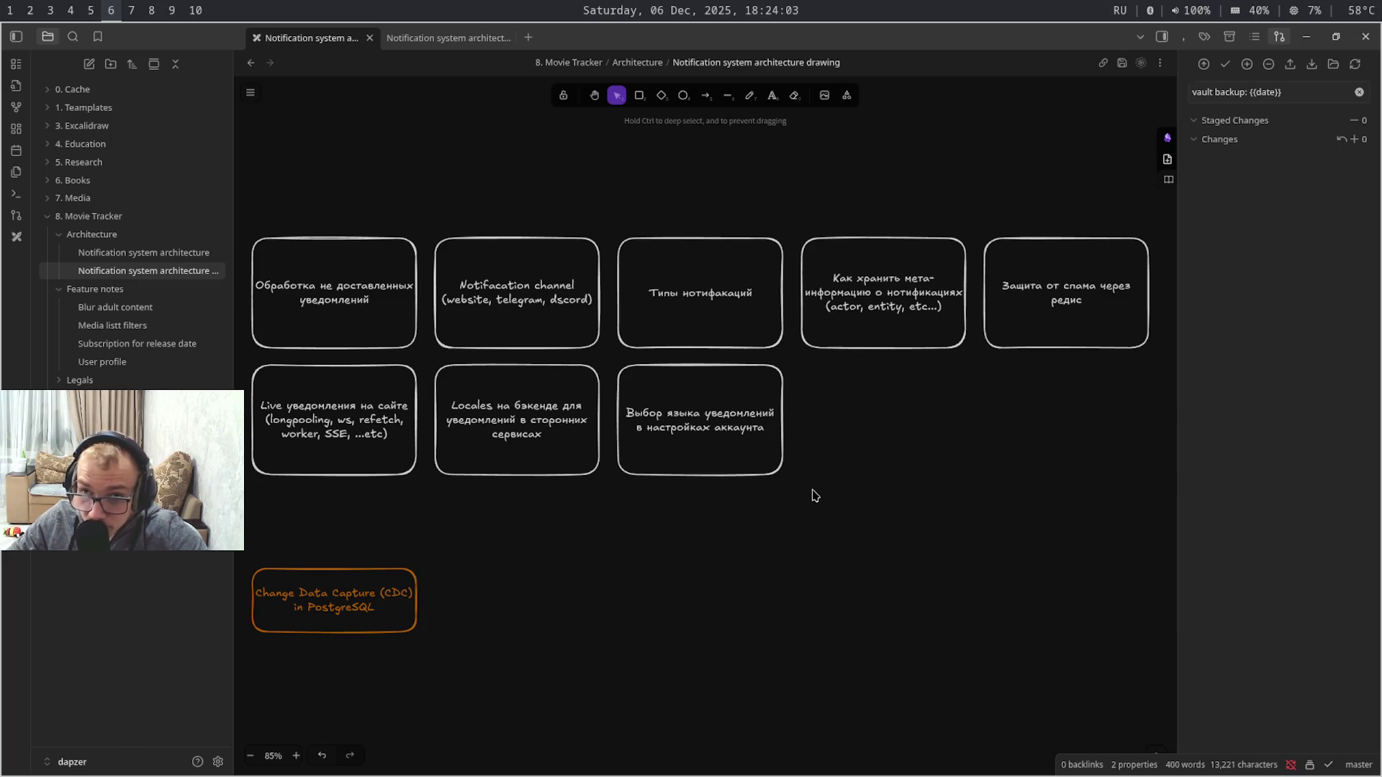
{"action": "left_click_drag", "start_coordinate": [813, 495], "coordinate": [610, 360]}
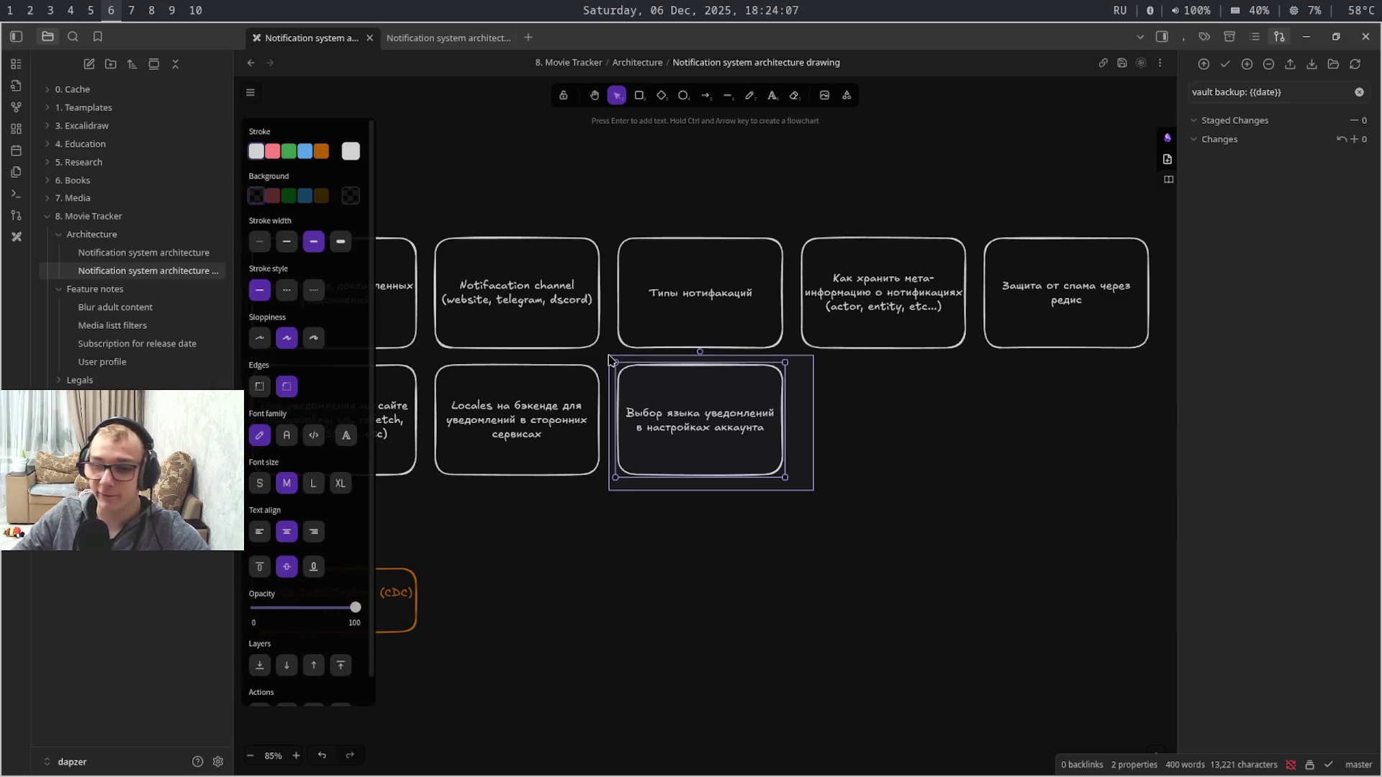
{"action": "left_click", "coordinate": [904, 482]}
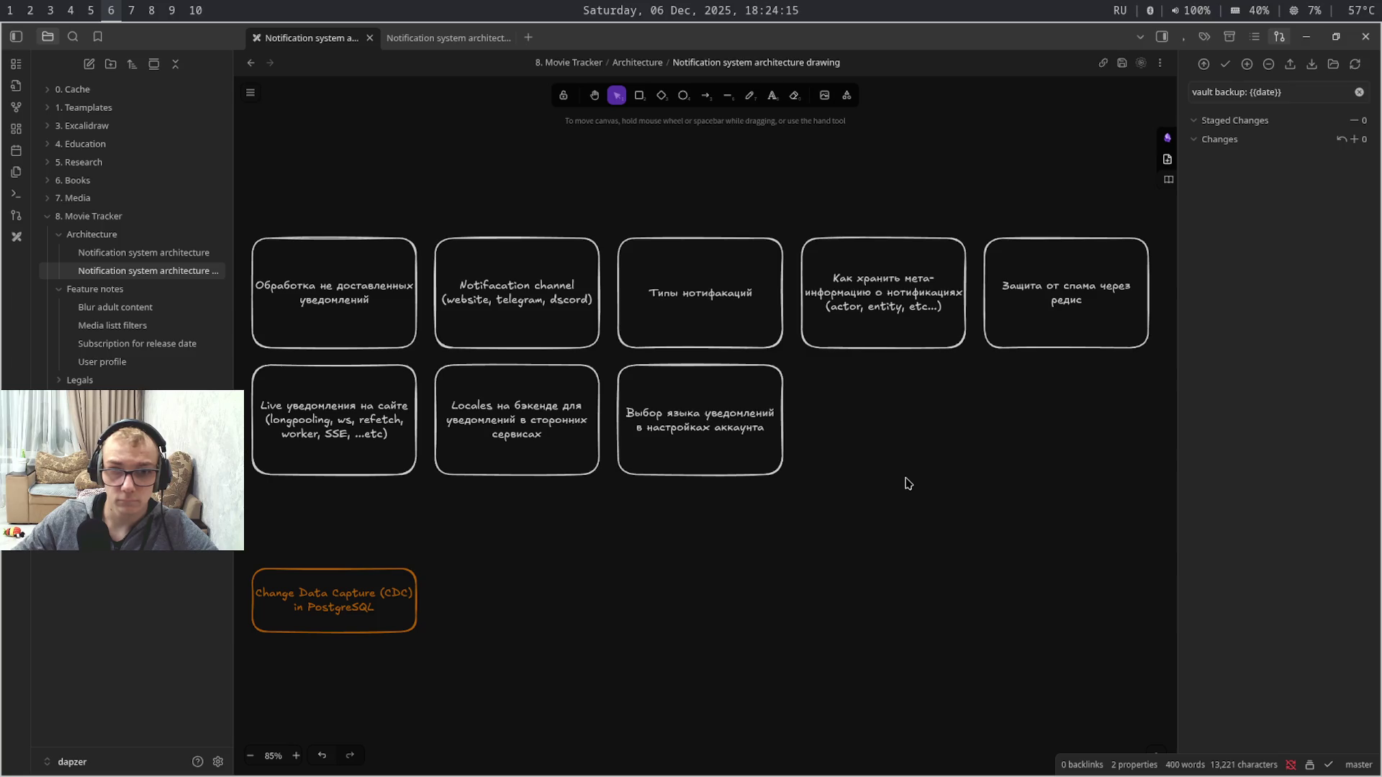
{"action": "left_click", "coordinate": [537, 443]}
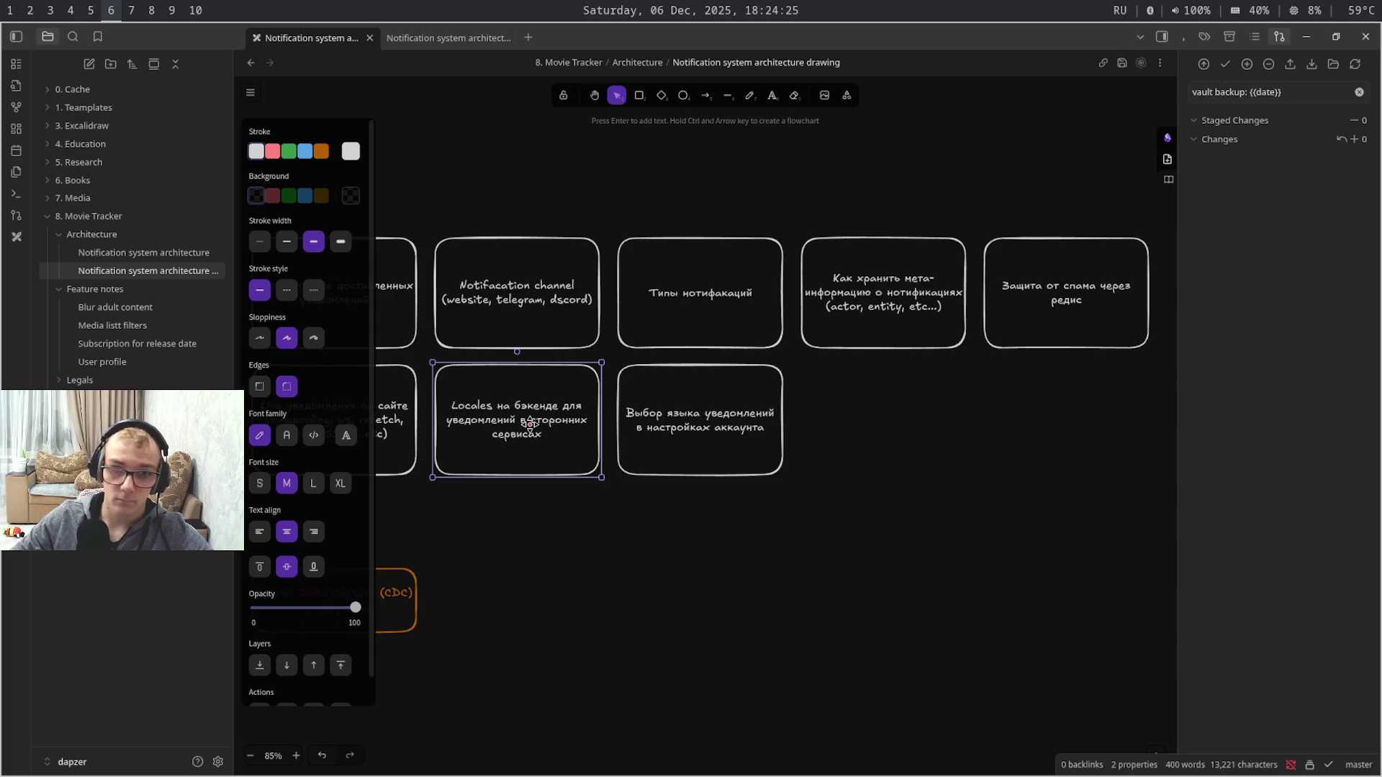
{"action": "left_click", "coordinate": [570, 542]}
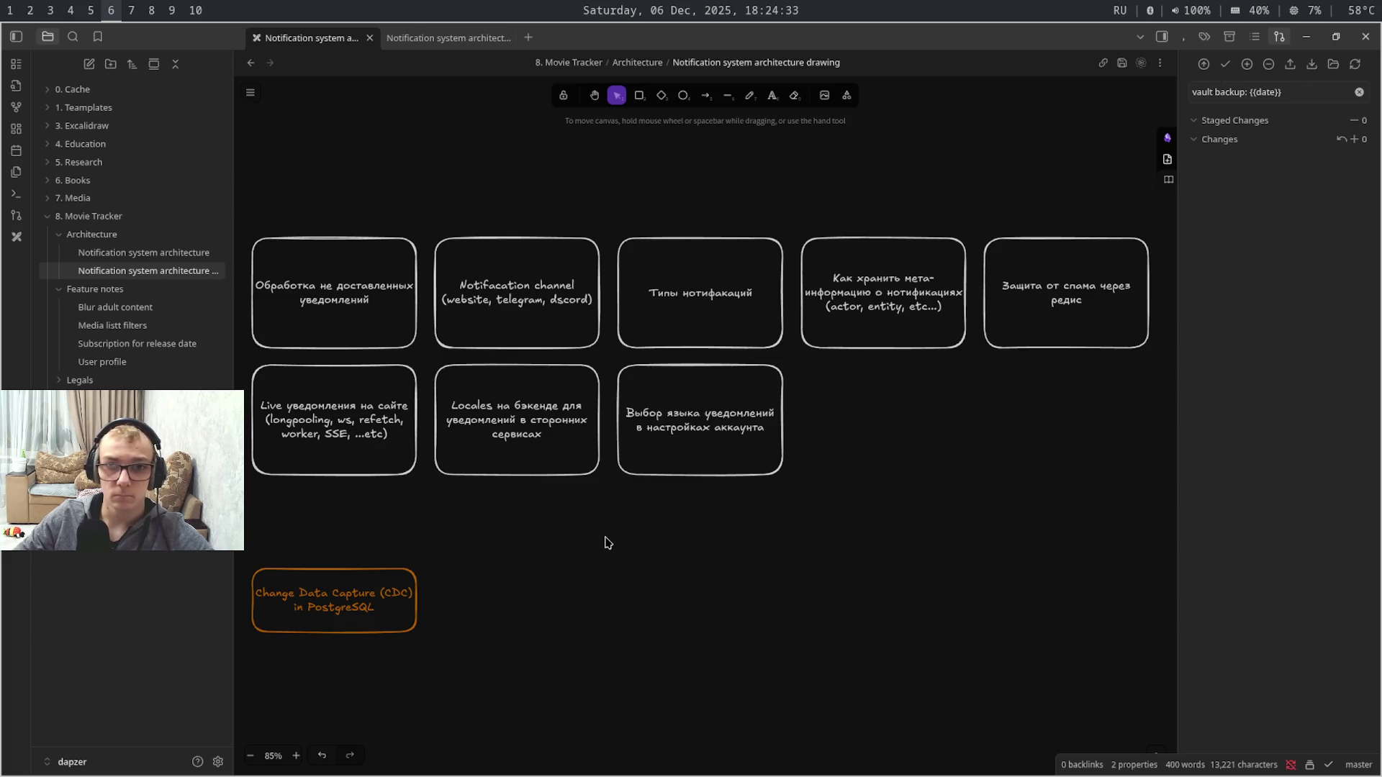
{"action": "mouse_move", "coordinate": [603, 536]}
{"action": "left_mouse_down"}
{"action": "mouse_move", "coordinate": [340, 541]}
{"action": "mouse_move", "coordinate": [426, 521]}
{"action": "mouse_move", "coordinate": [749, 515]}
{"action": "mouse_move", "coordinate": [642, 521]}
{"action": "left_mouse_up"}
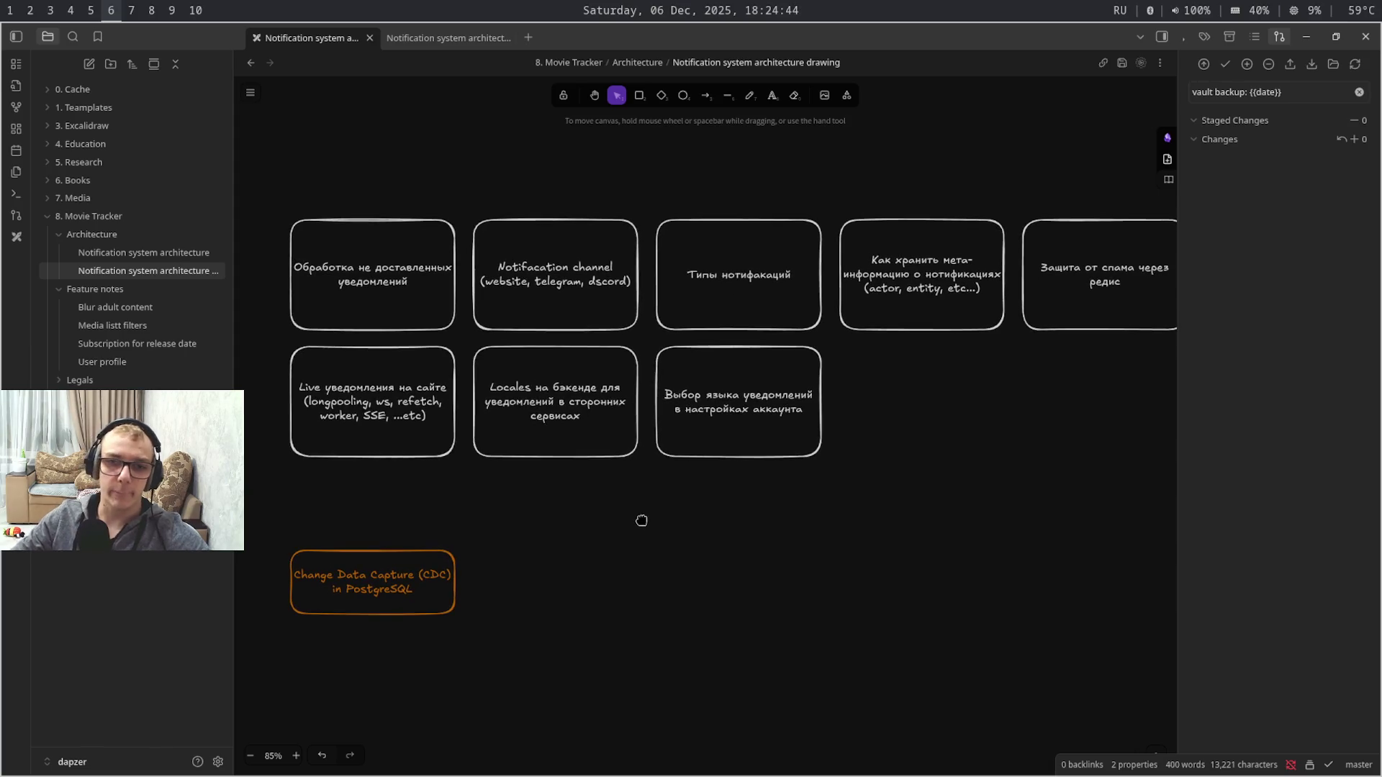
- Outline the metadata storage and notification types boxes in green
{"action": "left_click", "coordinate": [967, 286]}
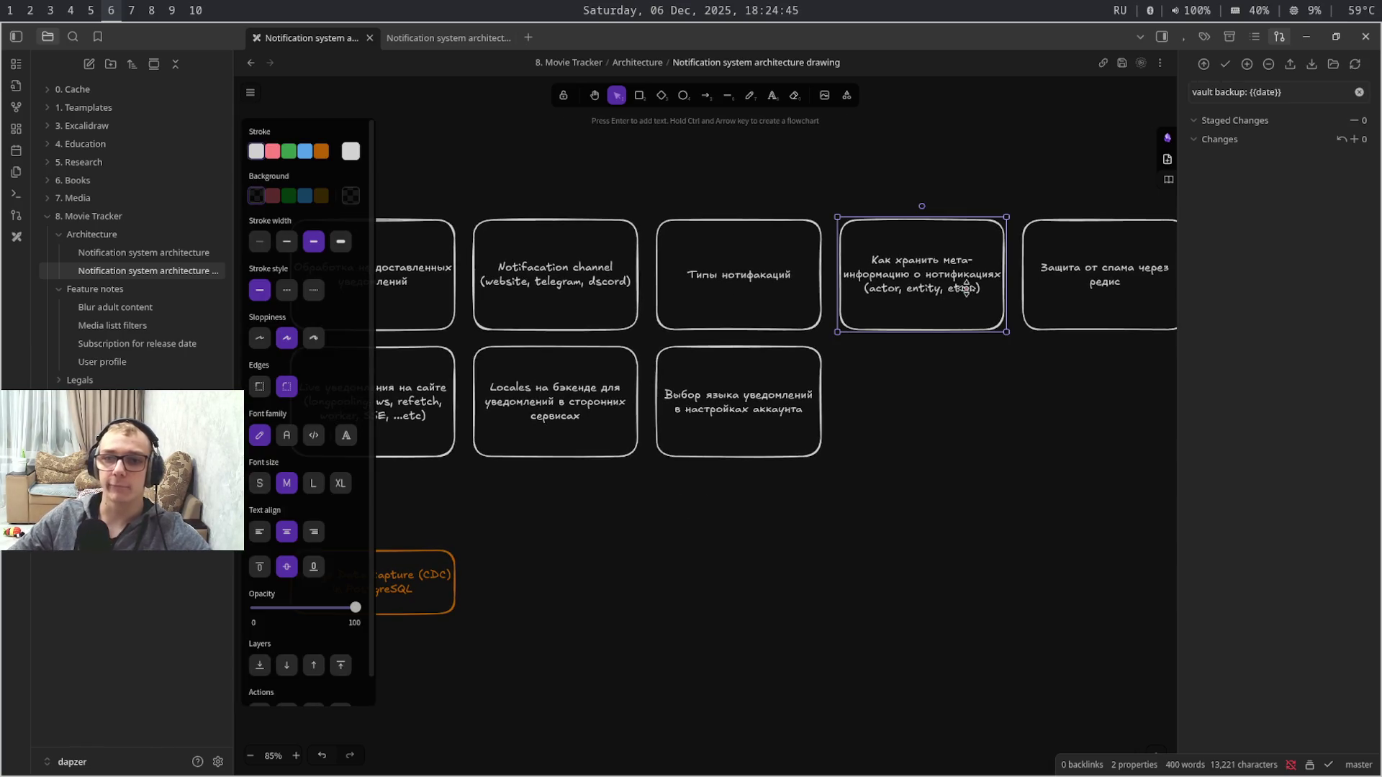
{"action": "left_click", "coordinate": [288, 151]}
{"action": "left_click", "coordinate": [746, 279]}
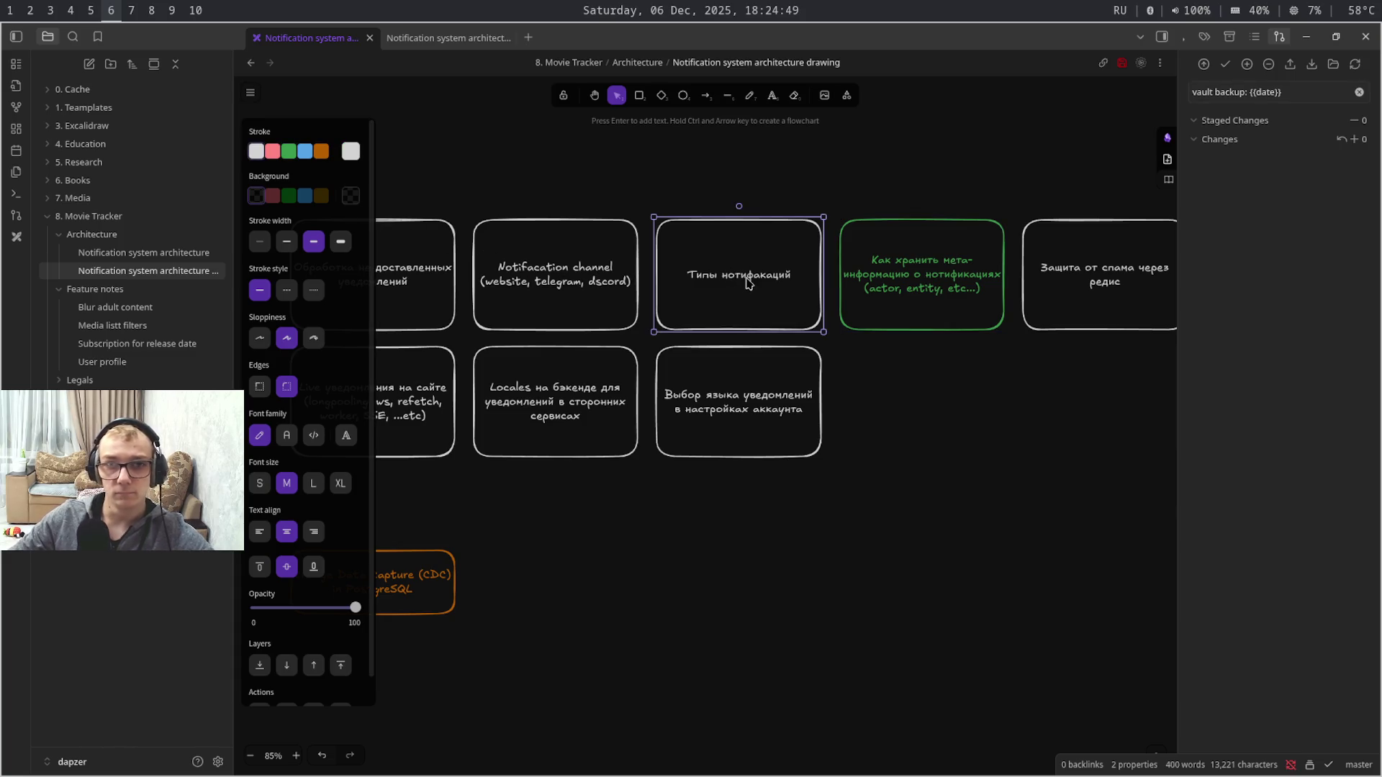
{"action": "left_click", "coordinate": [289, 151]}
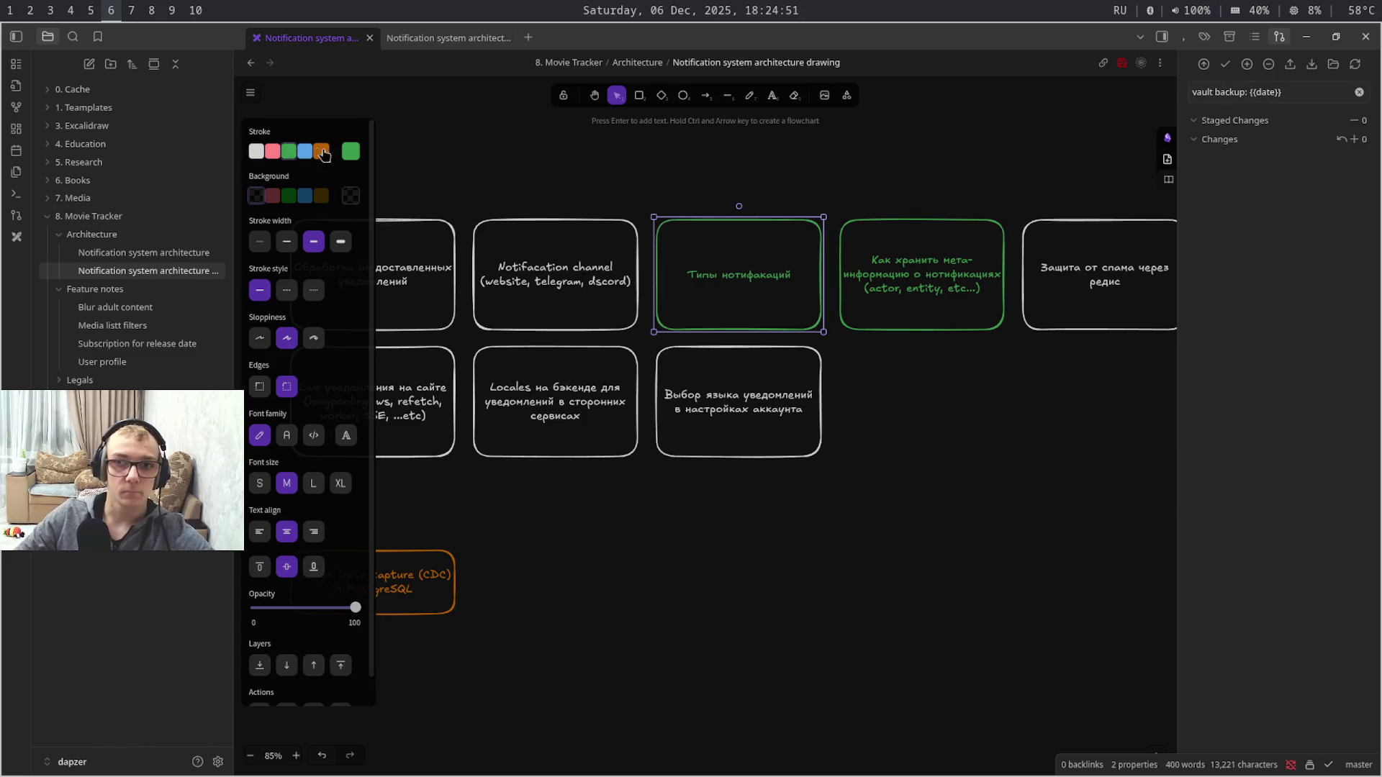
- Check the Notification channel, live and undelivered notification boxes, then outline the Redis spam-protection box in green
{"action": "left_click", "coordinate": [552, 268]}
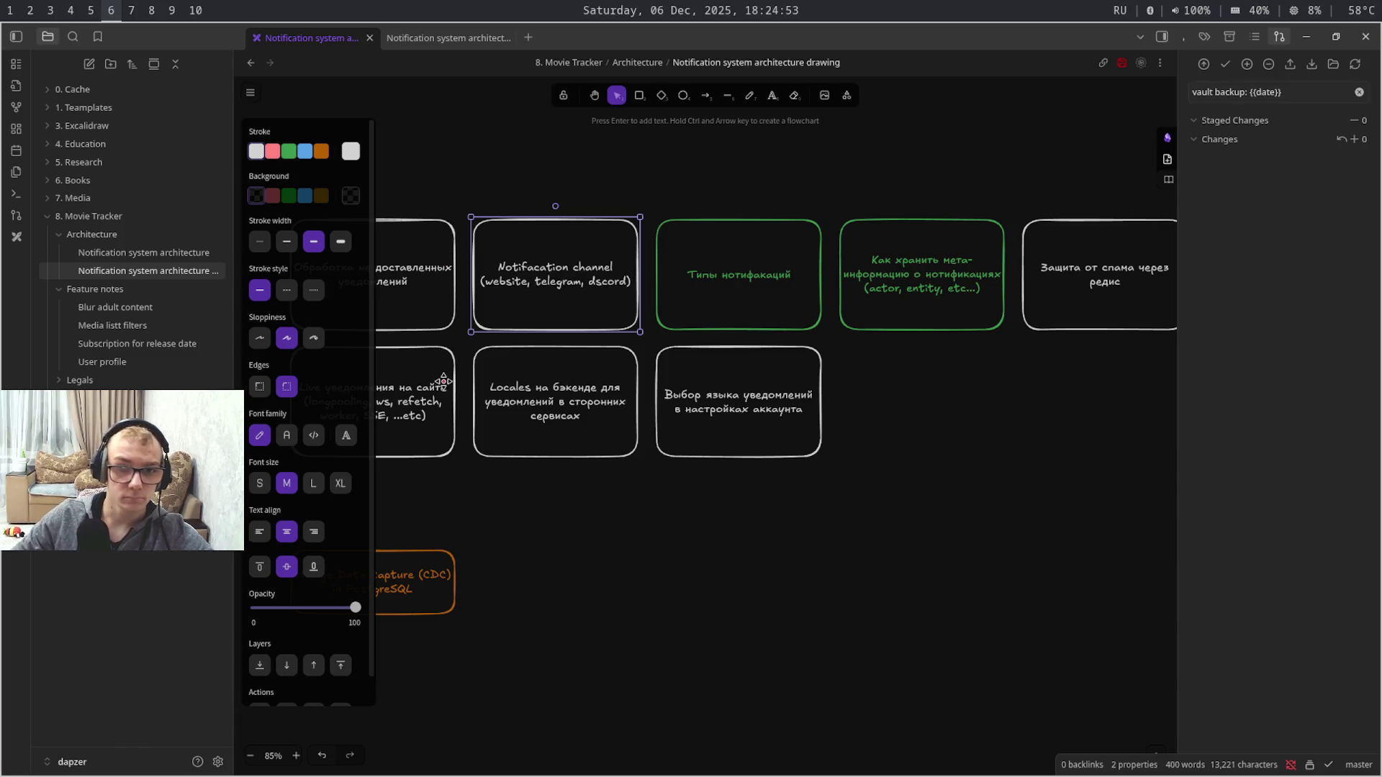
{"action": "left_click", "coordinate": [444, 425]}
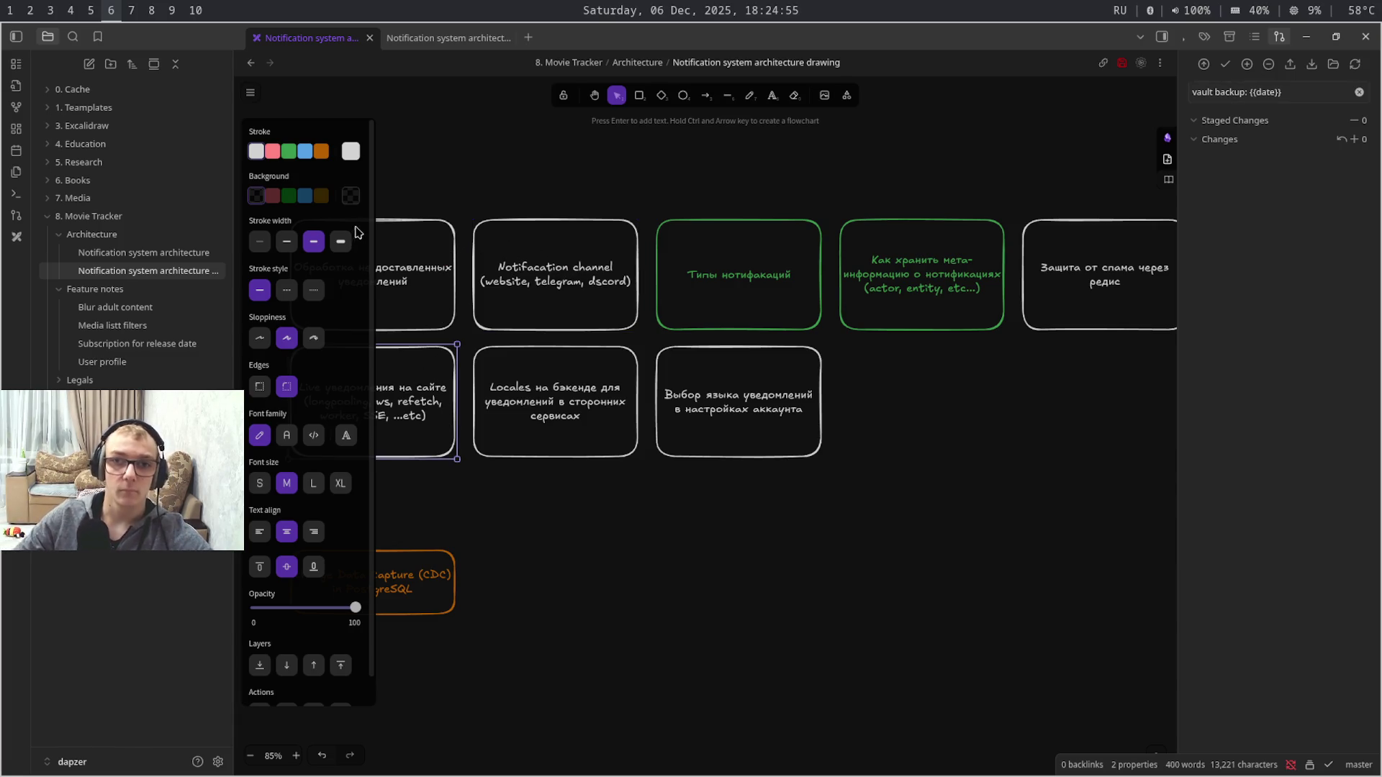
{"action": "left_click", "coordinate": [425, 256]}
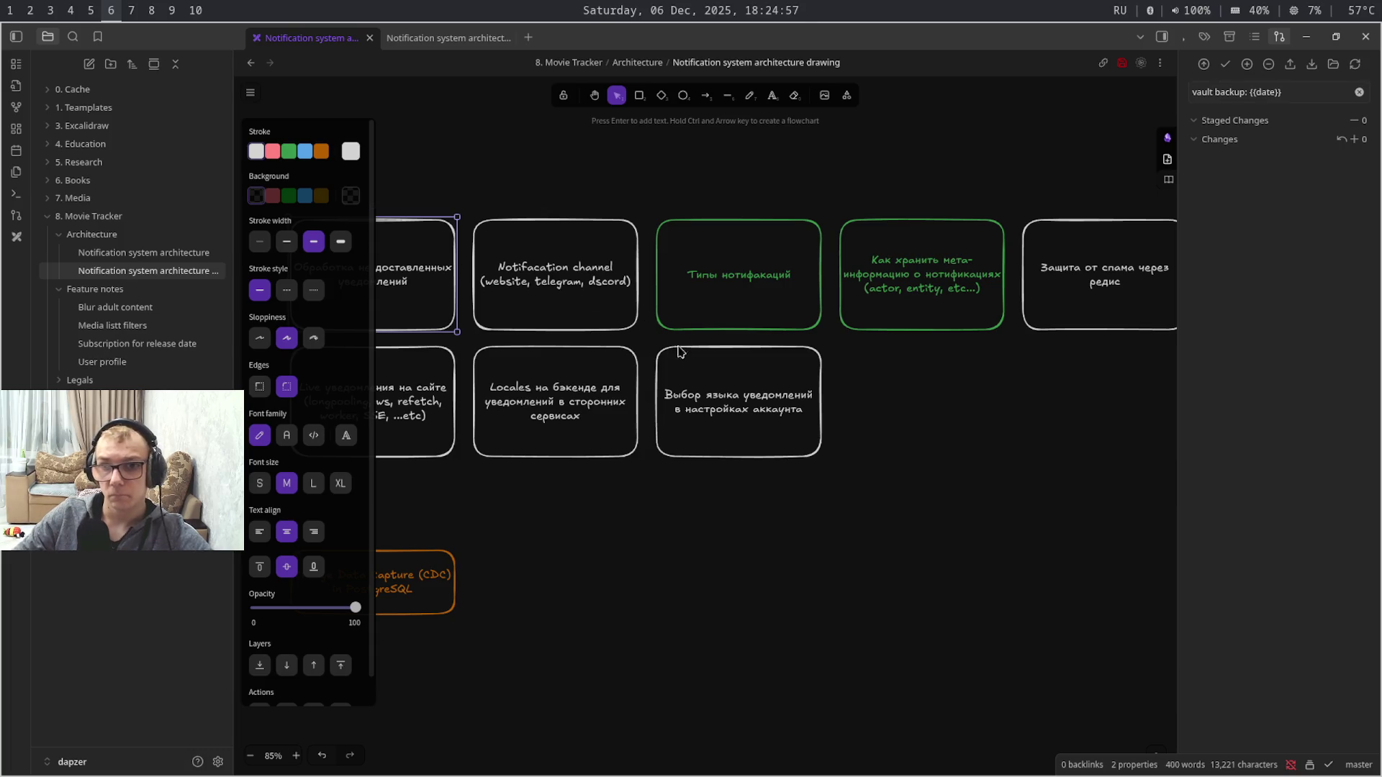
{"action": "left_click", "coordinate": [1151, 272]}
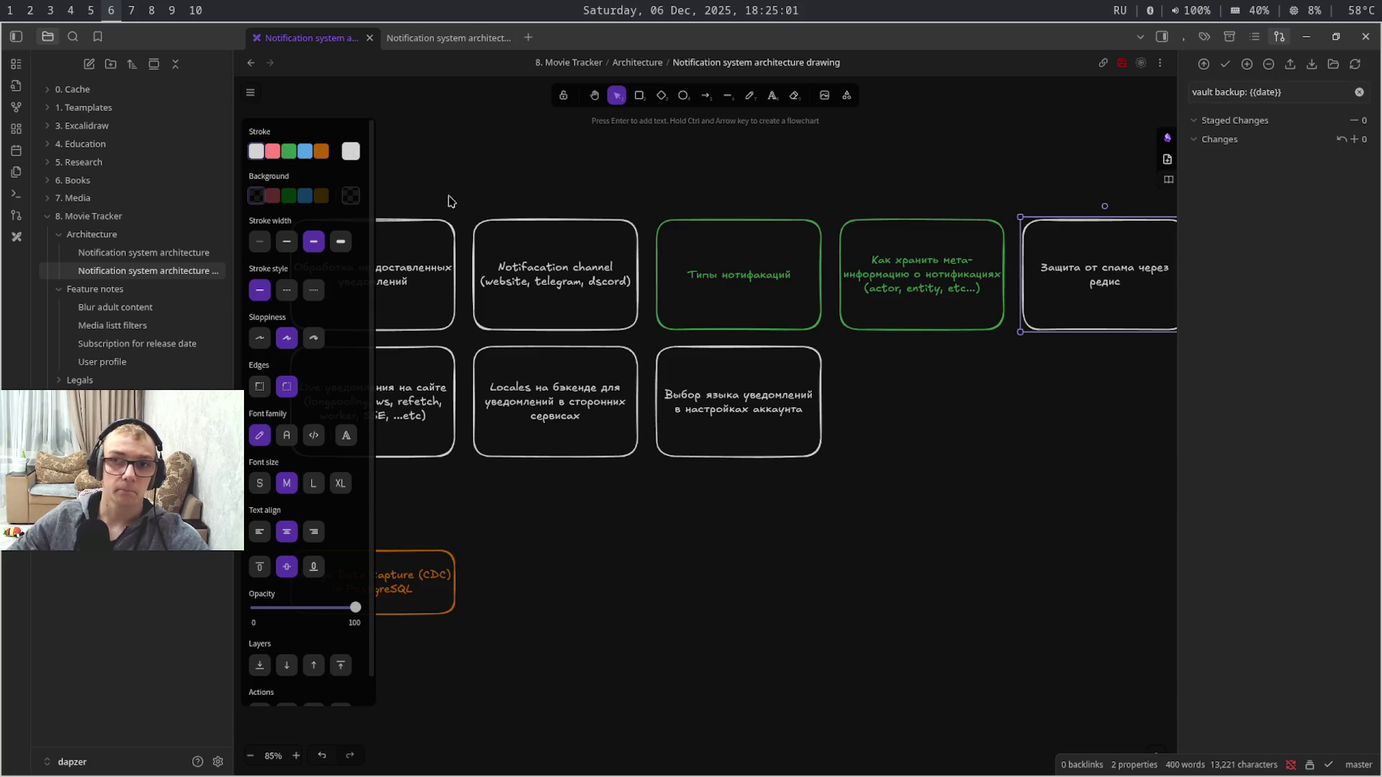
{"action": "left_click", "coordinate": [289, 153]}
- Outline the Notification channel box in green and nudge the drawing view
{"action": "left_click", "coordinate": [557, 247]}
{"action": "left_click", "coordinate": [288, 151]}
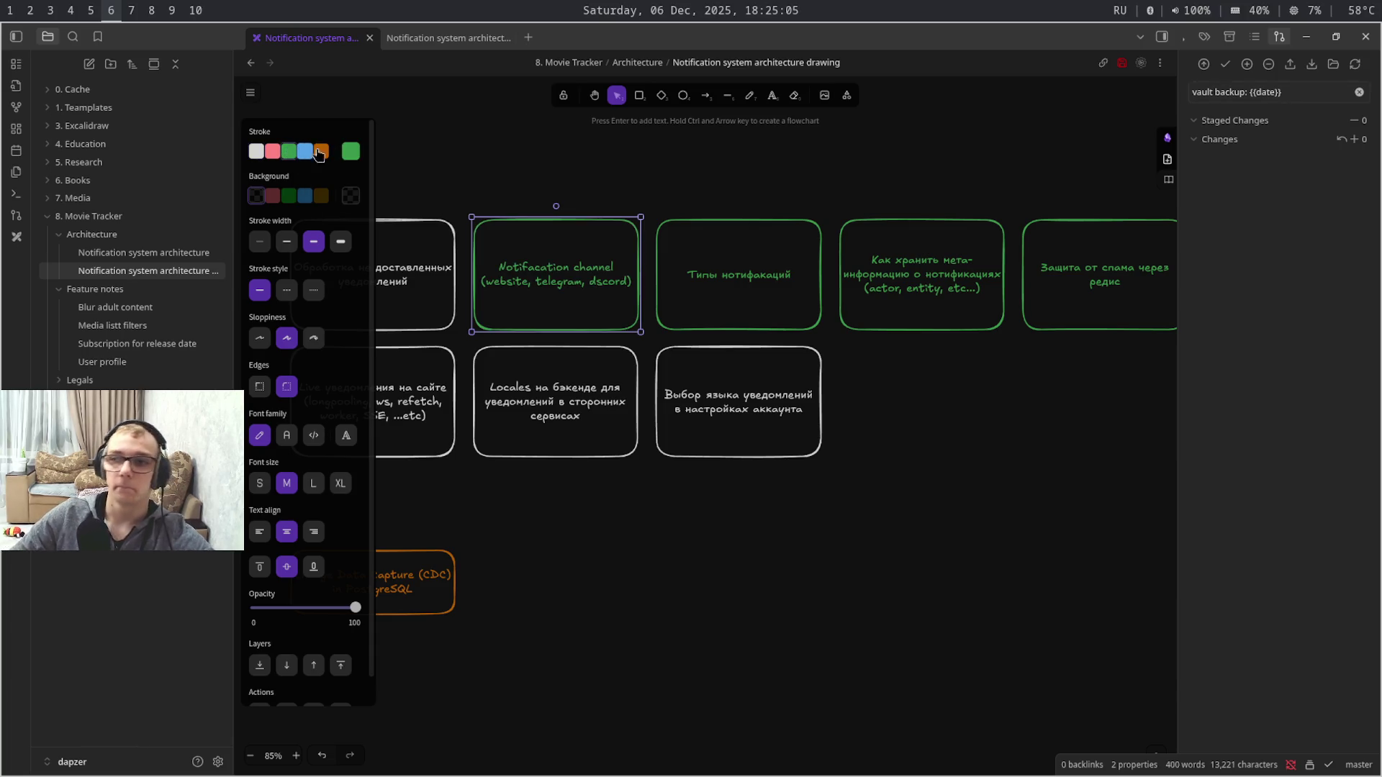
{"action": "left_click", "coordinate": [1087, 472]}
{"action": "left_click_drag", "start_coordinate": [1086, 469], "coordinate": [1073, 479]}
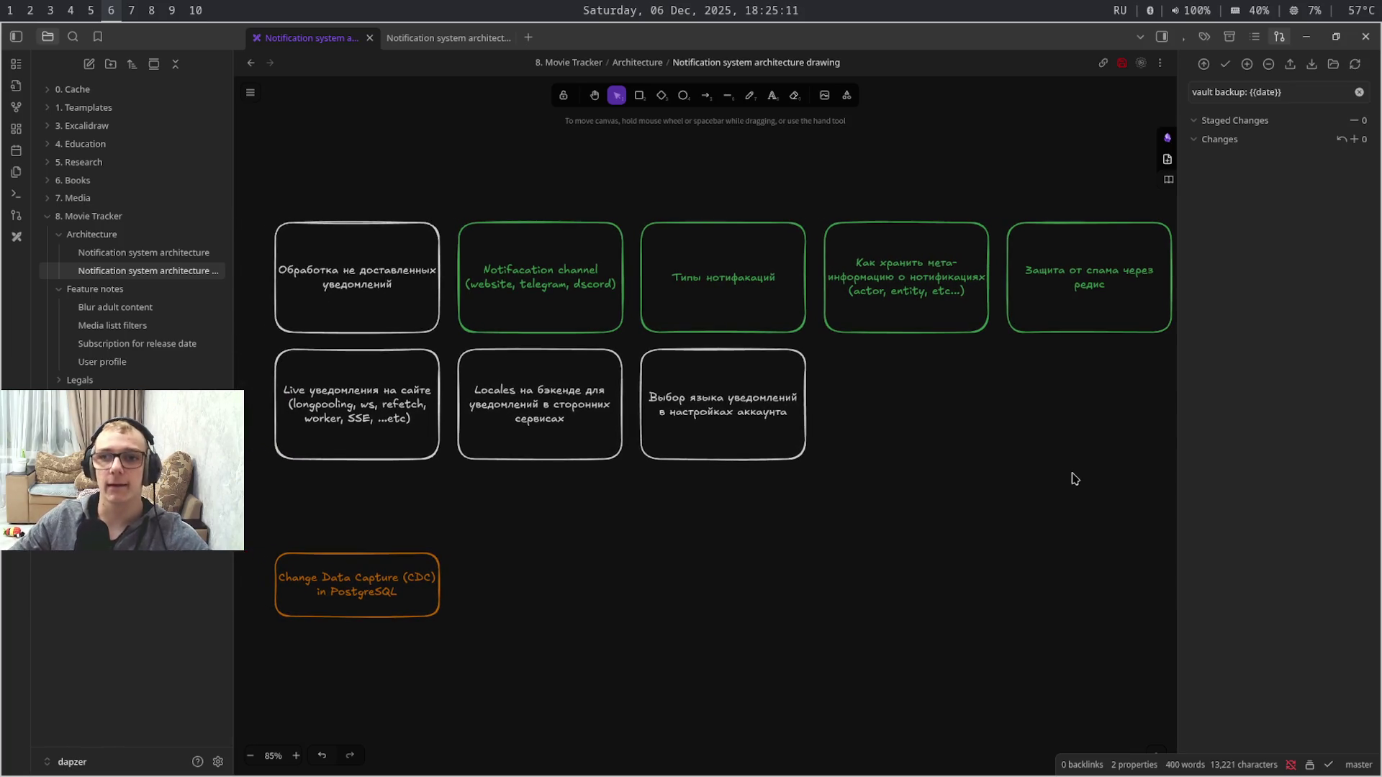
{"action": "left_click_drag", "start_coordinate": [1072, 478], "coordinate": [1056, 498]}
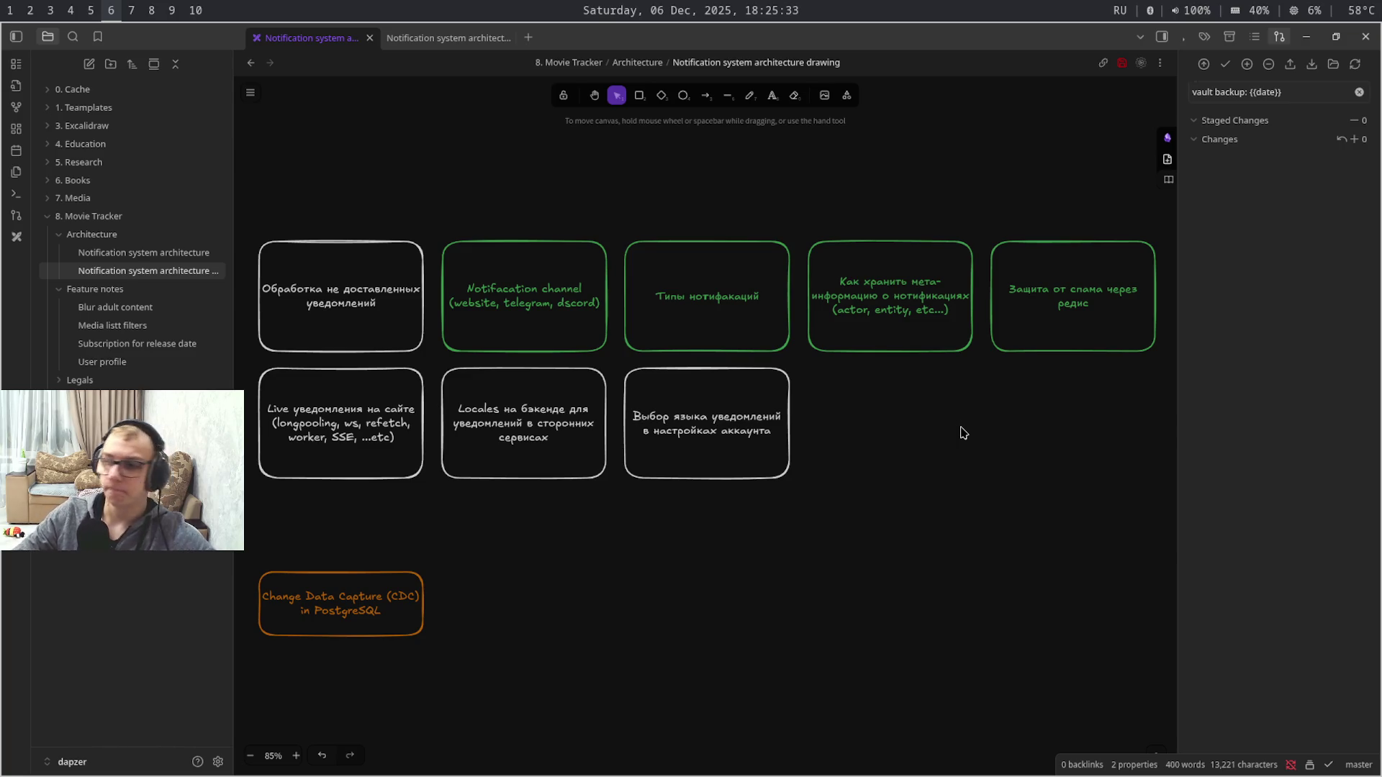
- Switch to the browser workspace and bring up the quick search bar
{"action": "key", "text": "super+7"}
{"action": "key", "text": "super+9"}
{"action": "key", "text": "super+4"}
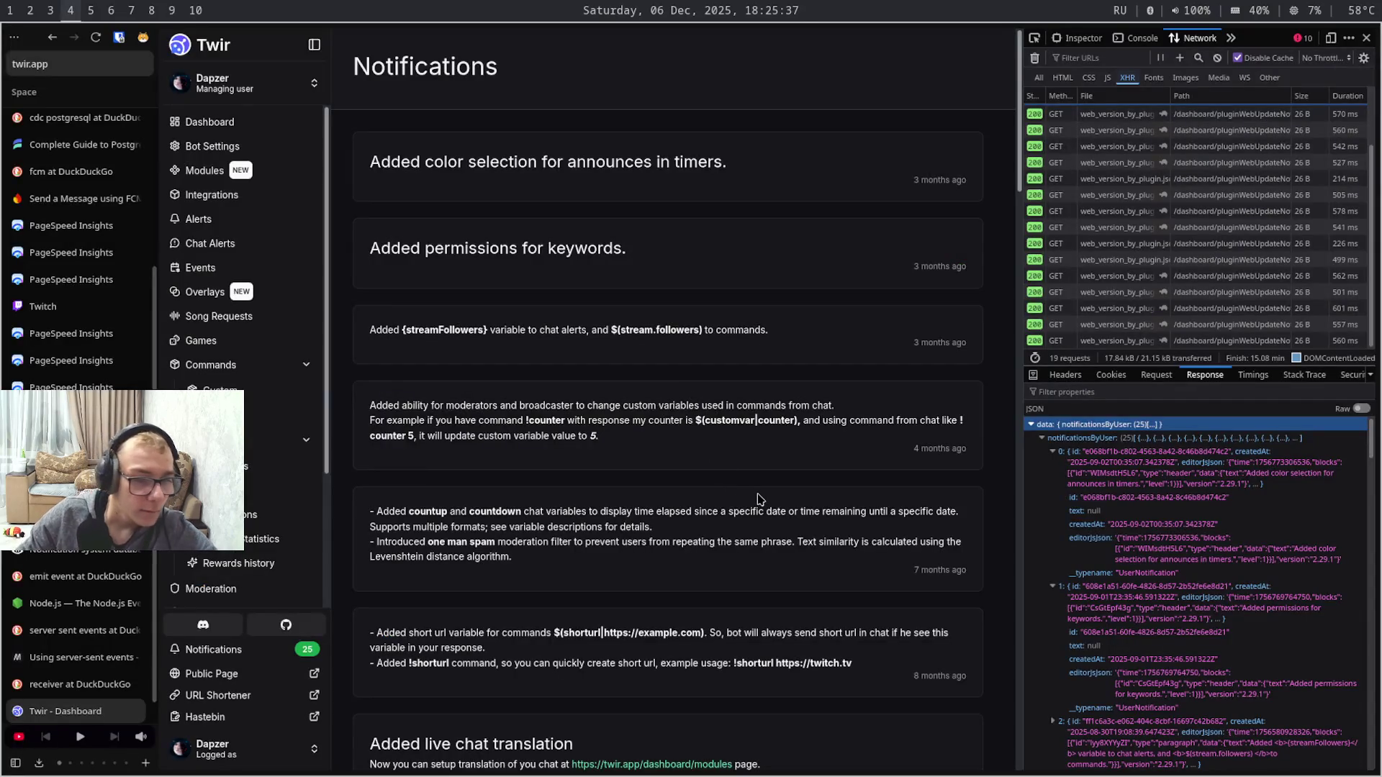
{"action": "key", "text": "ctrl+t"}
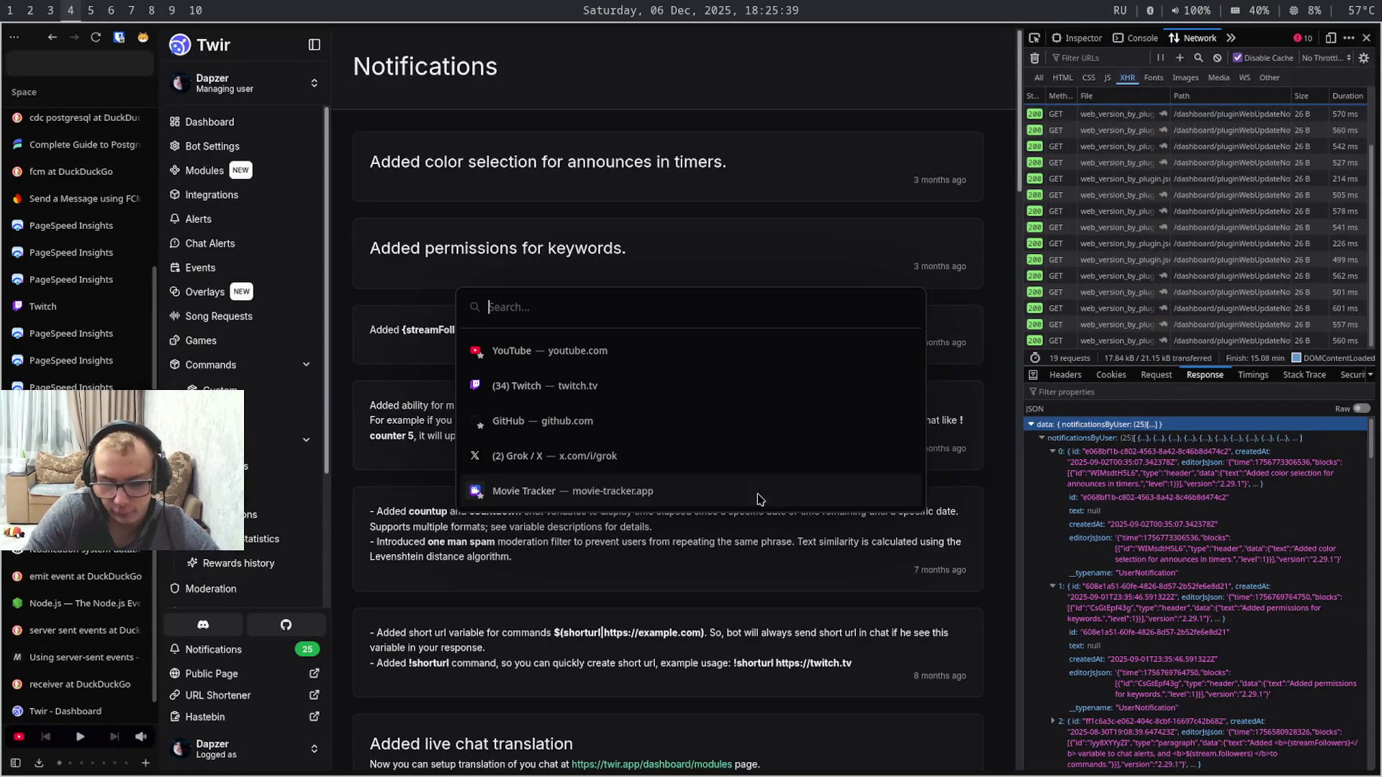
{"action": "type", "text": "зкшы"}
- Search DuckDuckGo for 'prisma nested select by id inside jsonb', correcting typos along the way
{"action": "key", "text": "BackSpace"}
{"action": "key", "text": "BackSpace"}
{"action": "key", "text": "BackSpace"}
{"action": "type", "text": "pris"}
{"action": "key", "text": "BackSpace"}
{"action": "key", "text": "BackSpace"}
{"action": "key", "text": "BackSpace"}
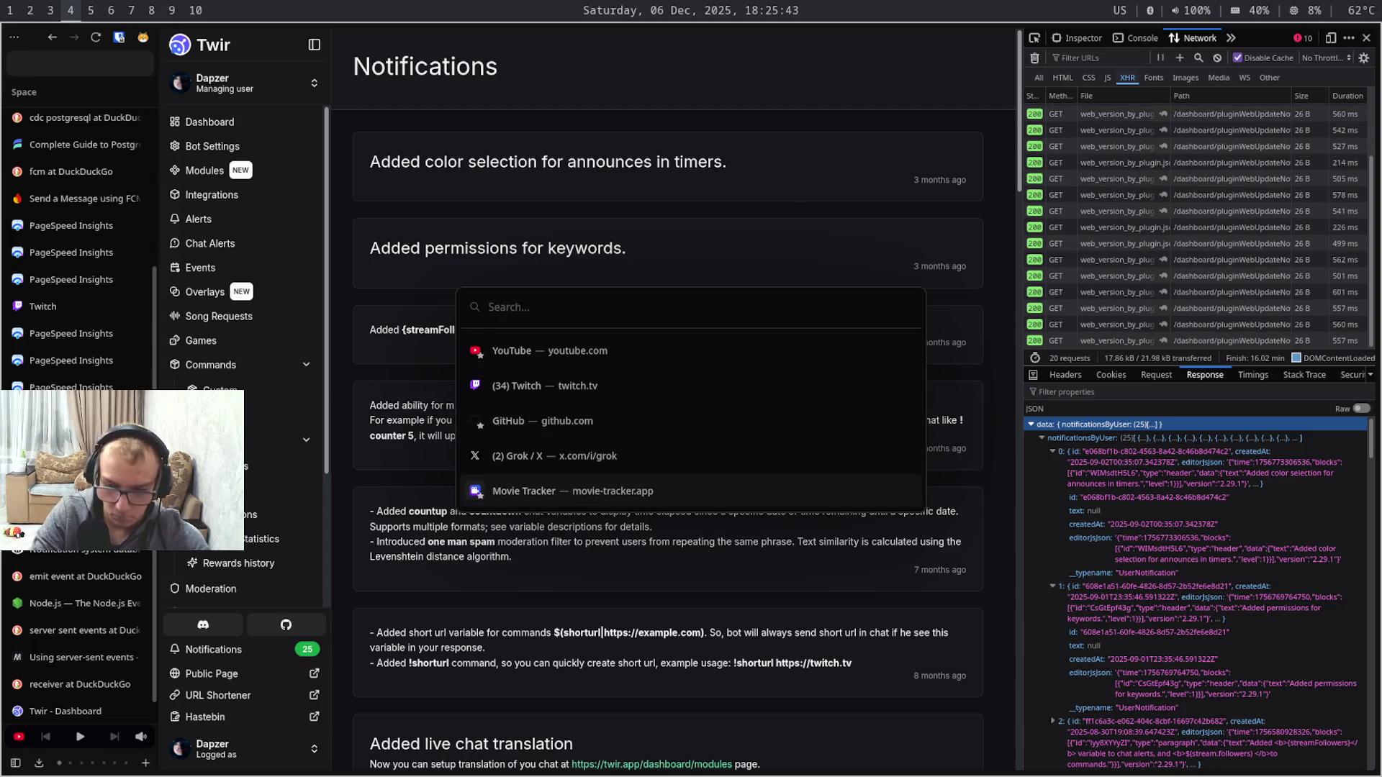
{"action": "type", "text": "priosma neste"}
{"action": "key", "text": "Down"}
{"action": "key", "text": "BackSpace"}
{"action": "key", "text": "BackSpace"}
{"action": "key", "text": "BackSpace"}
{"action": "type", "text": "sted s"}
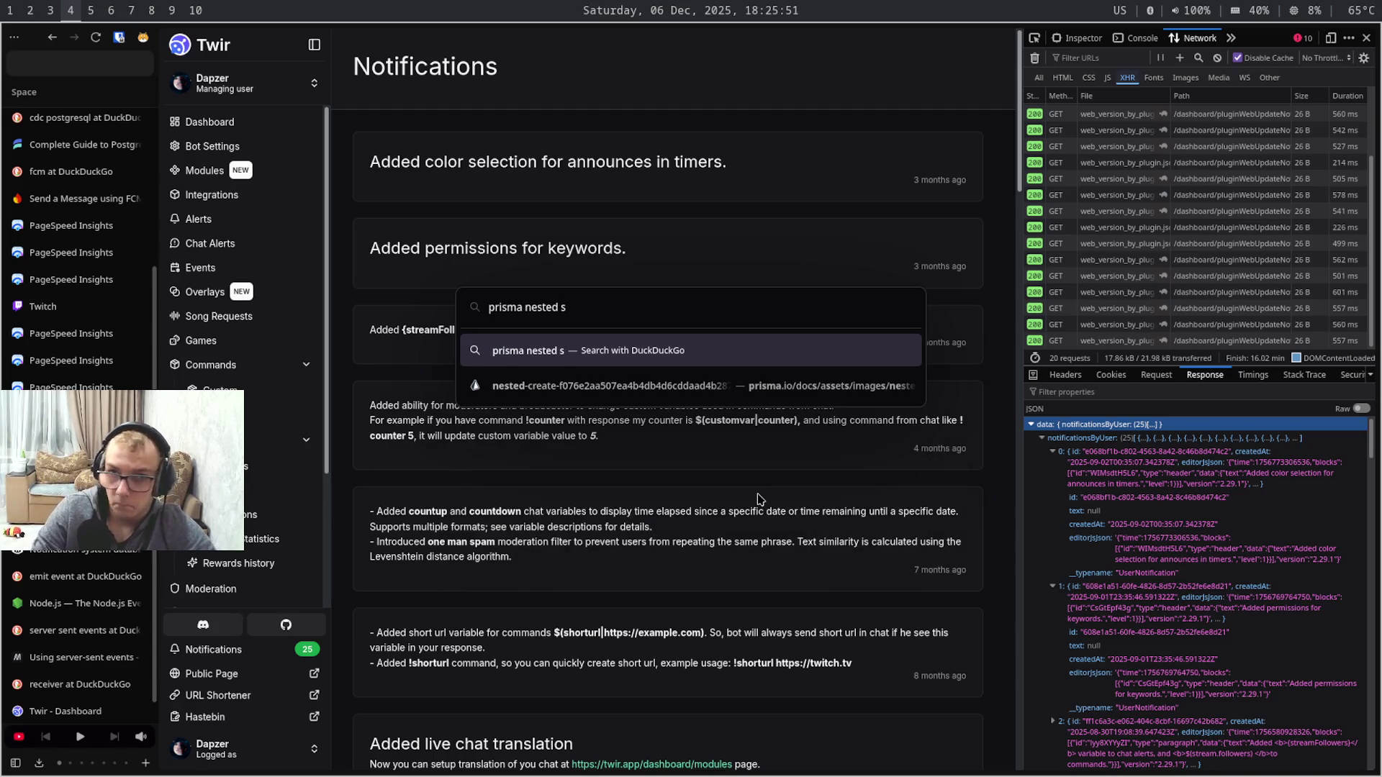
{"action": "type", "text": "elect by  "}
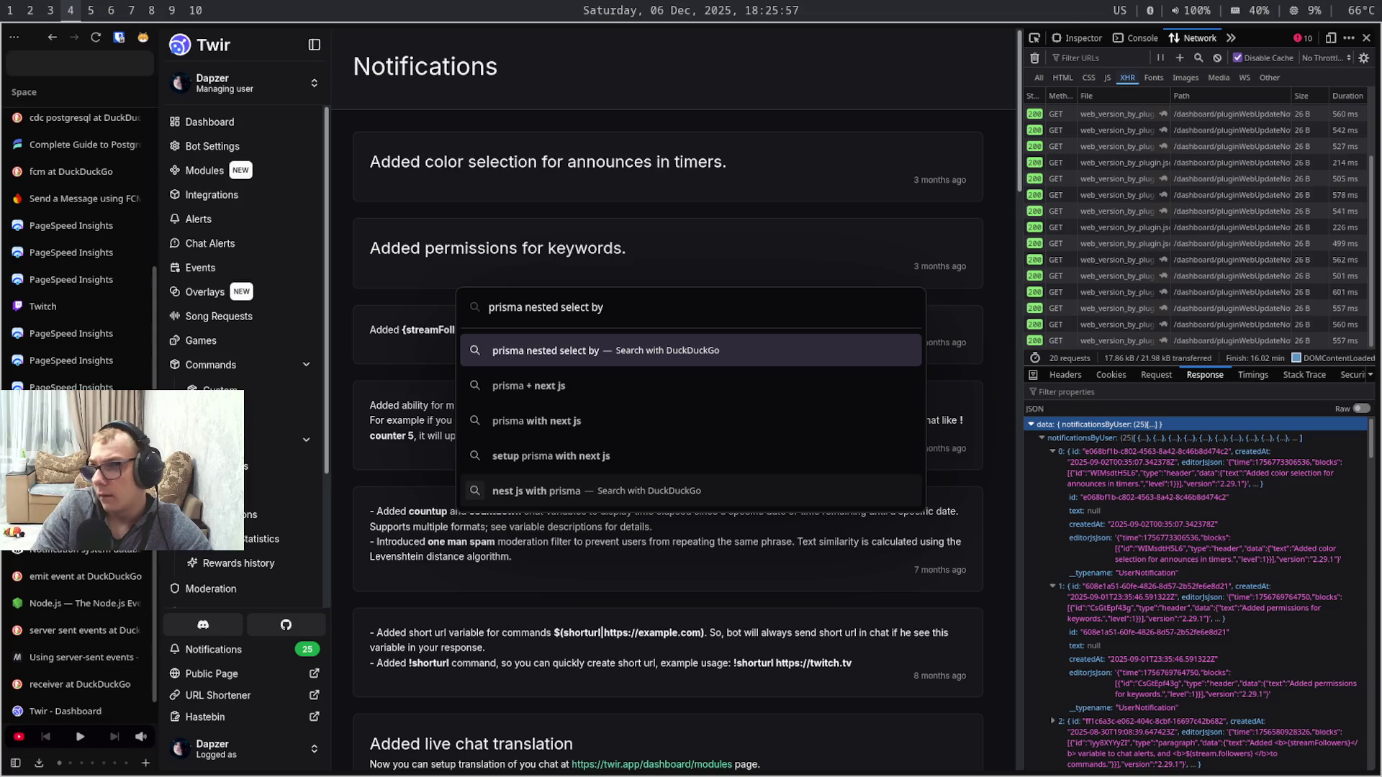
{"action": "type", "text": "id "}
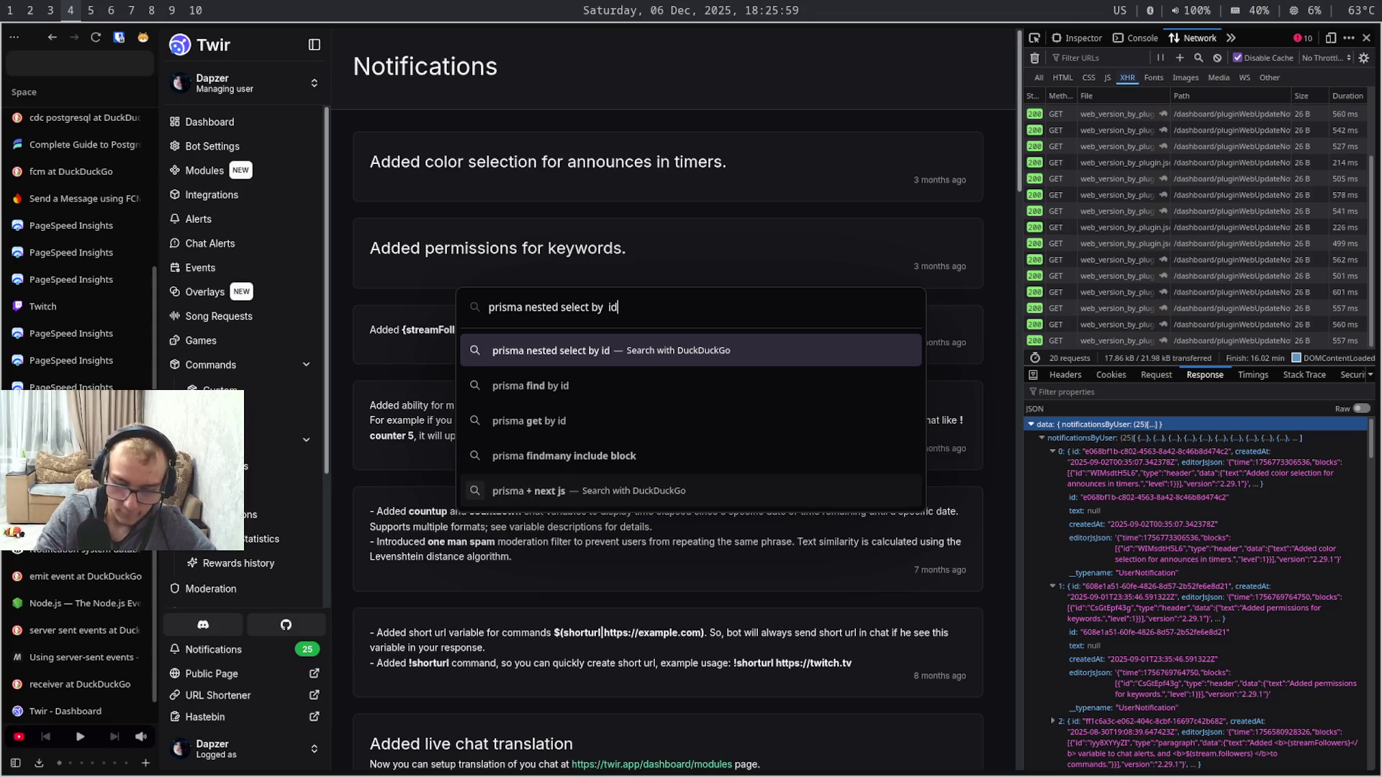
{"action": "type", "text": "inside jso"}
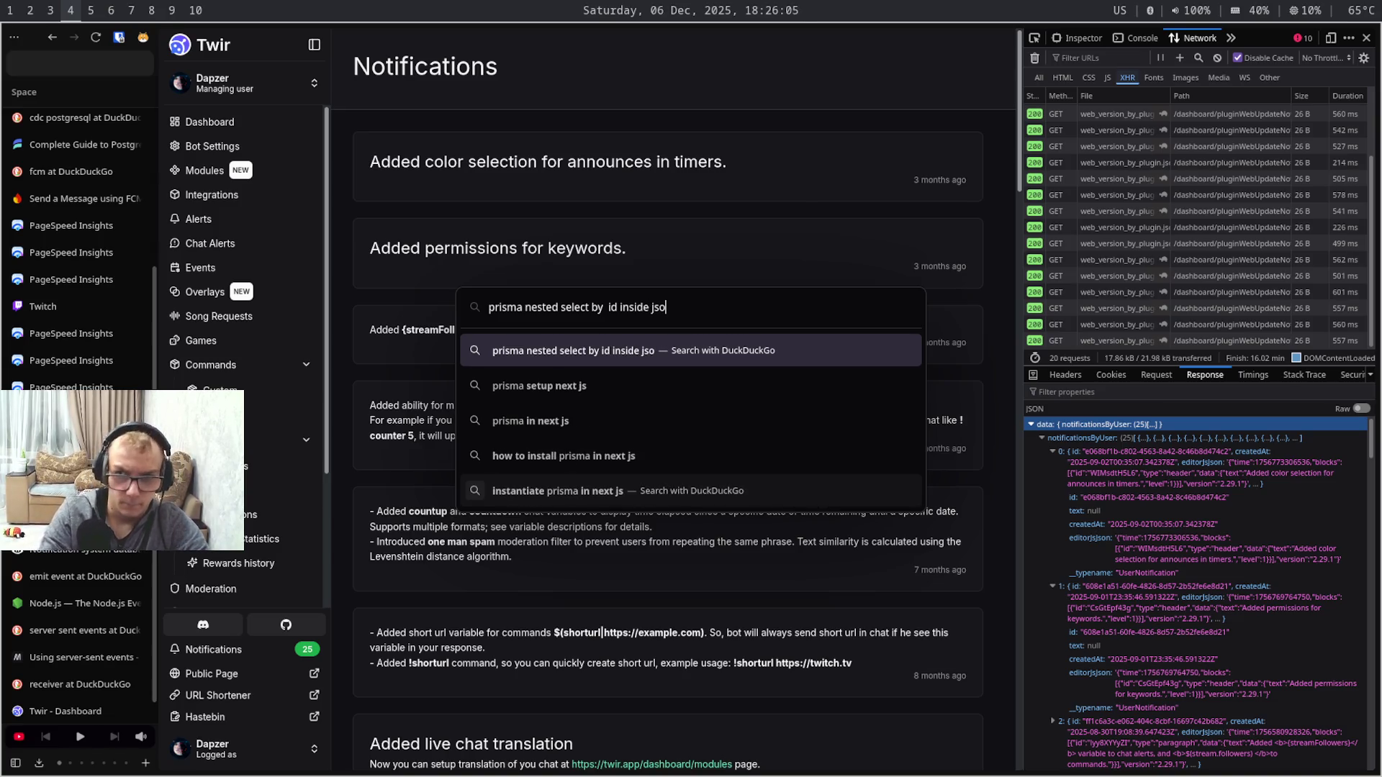
{"action": "type", "text": "nb"}
{"action": "key", "text": "Return"}
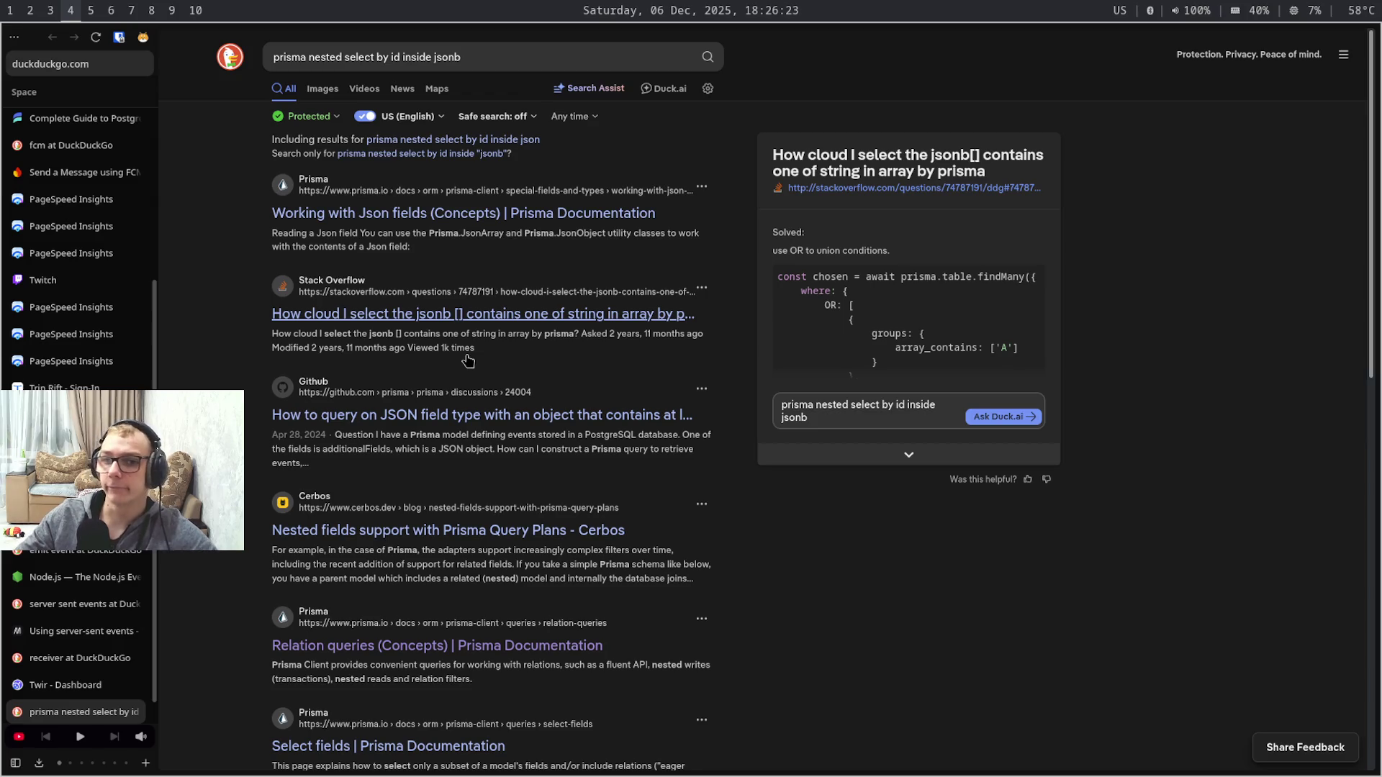
- Cycle workspaces past the local Movie Tracker home page to the Figma workspace and select the Movie Tracker tab
{"action": "key", "text": "super+2"}
{"action": "key", "text": "super+3"}
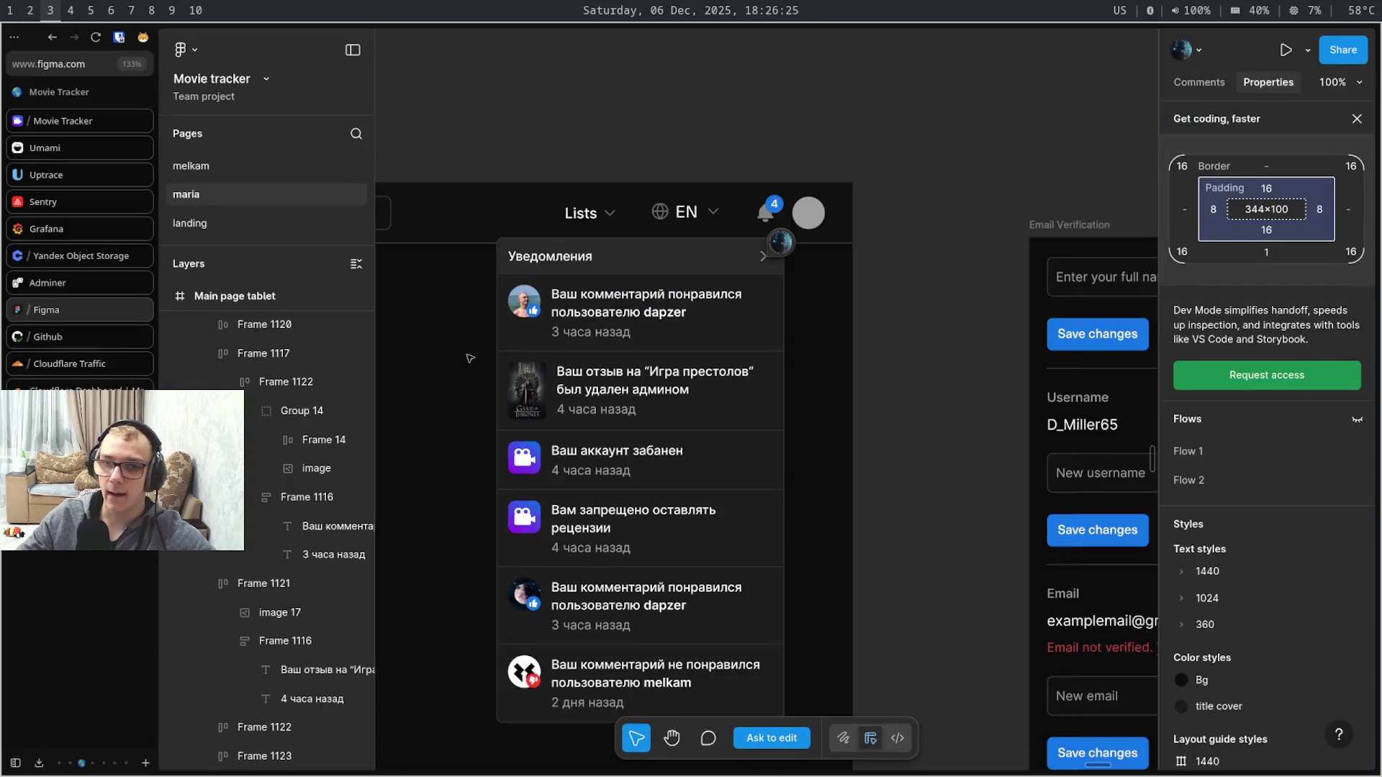
{"action": "key", "text": "super+4"}
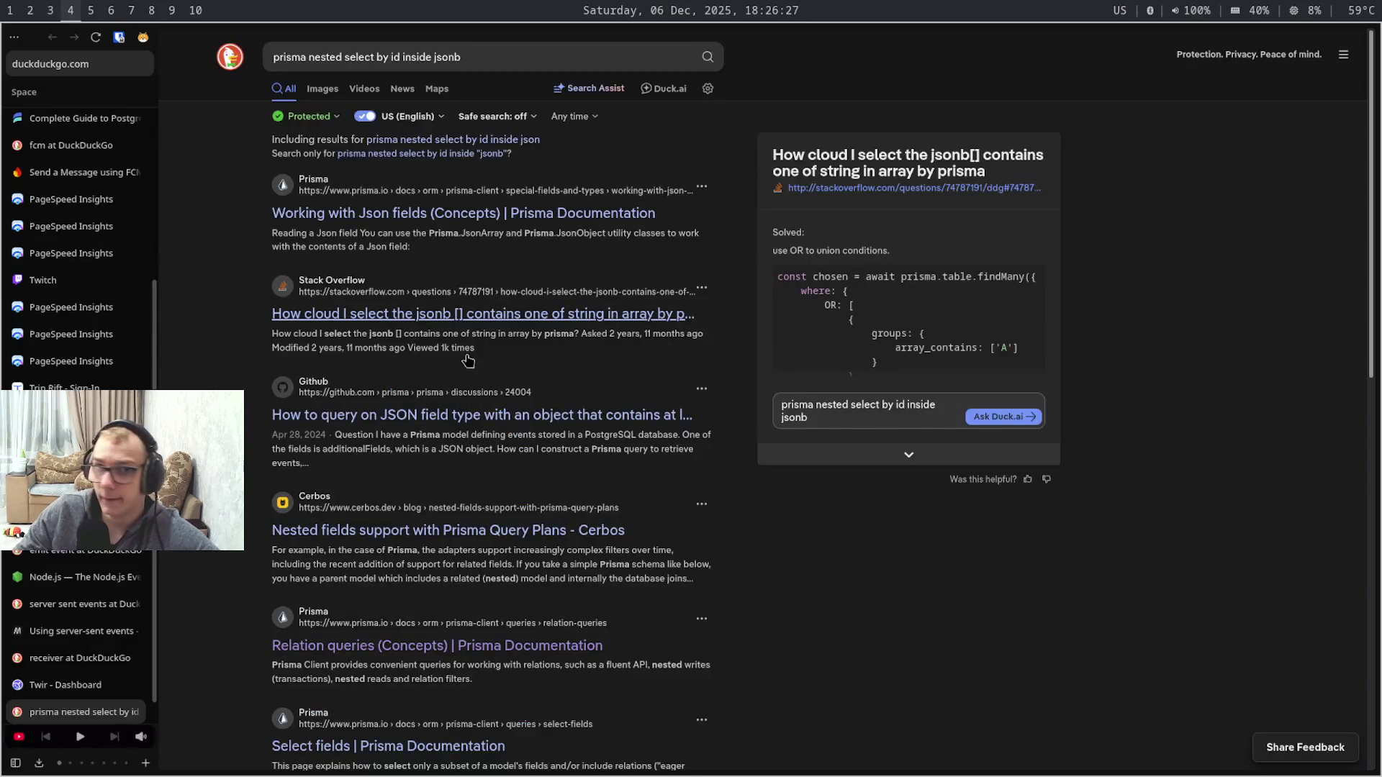
{"action": "key", "text": "super+1"}
{"action": "key", "text": "super+2"}
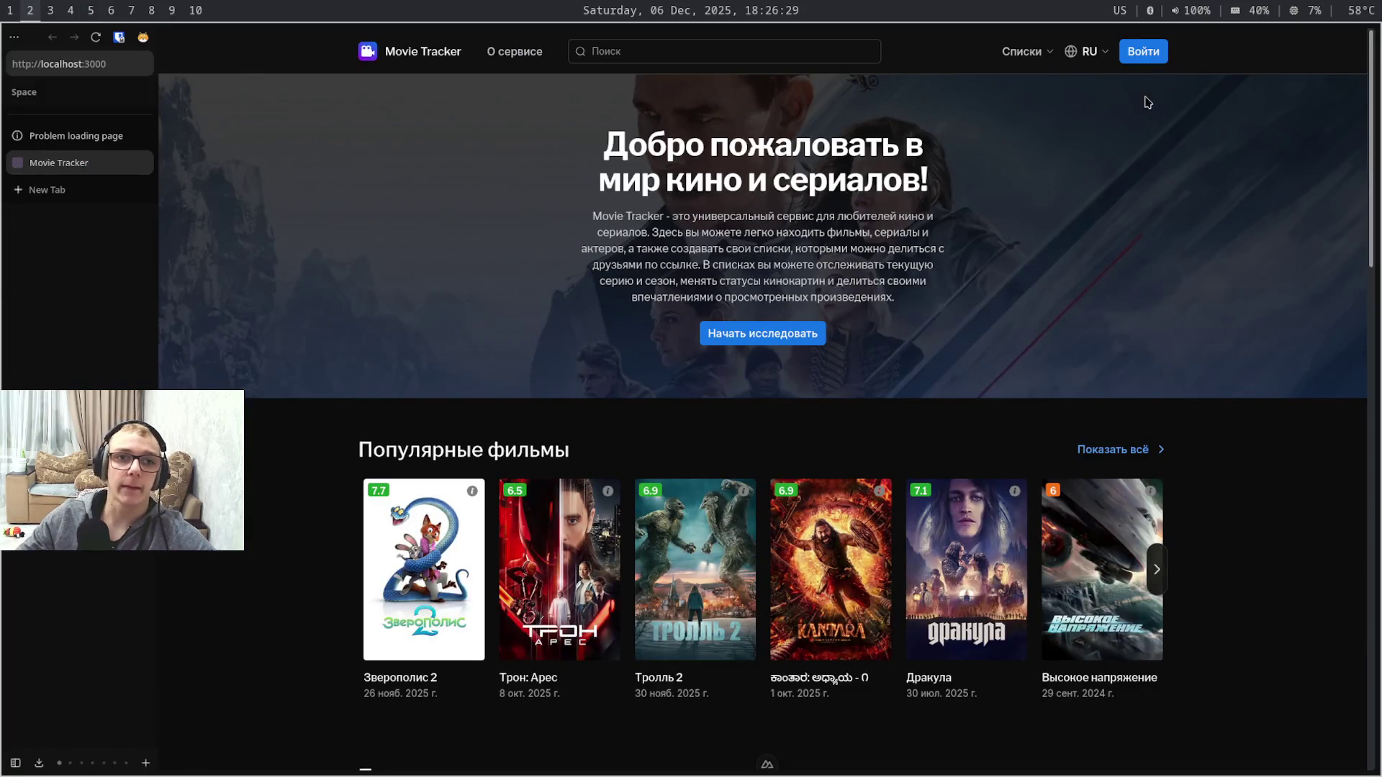
{"action": "key", "text": "super+3"}
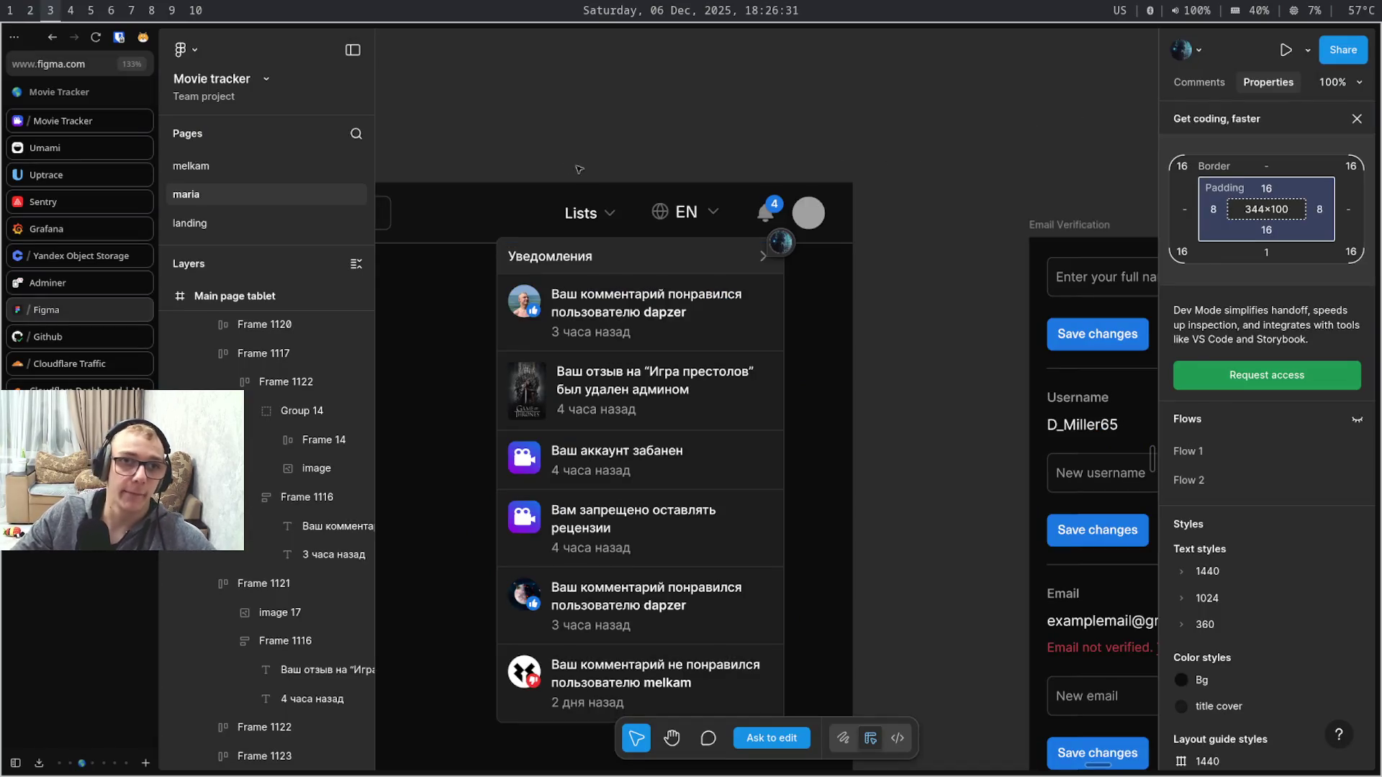
{"action": "left_click", "coordinate": [61, 119]}
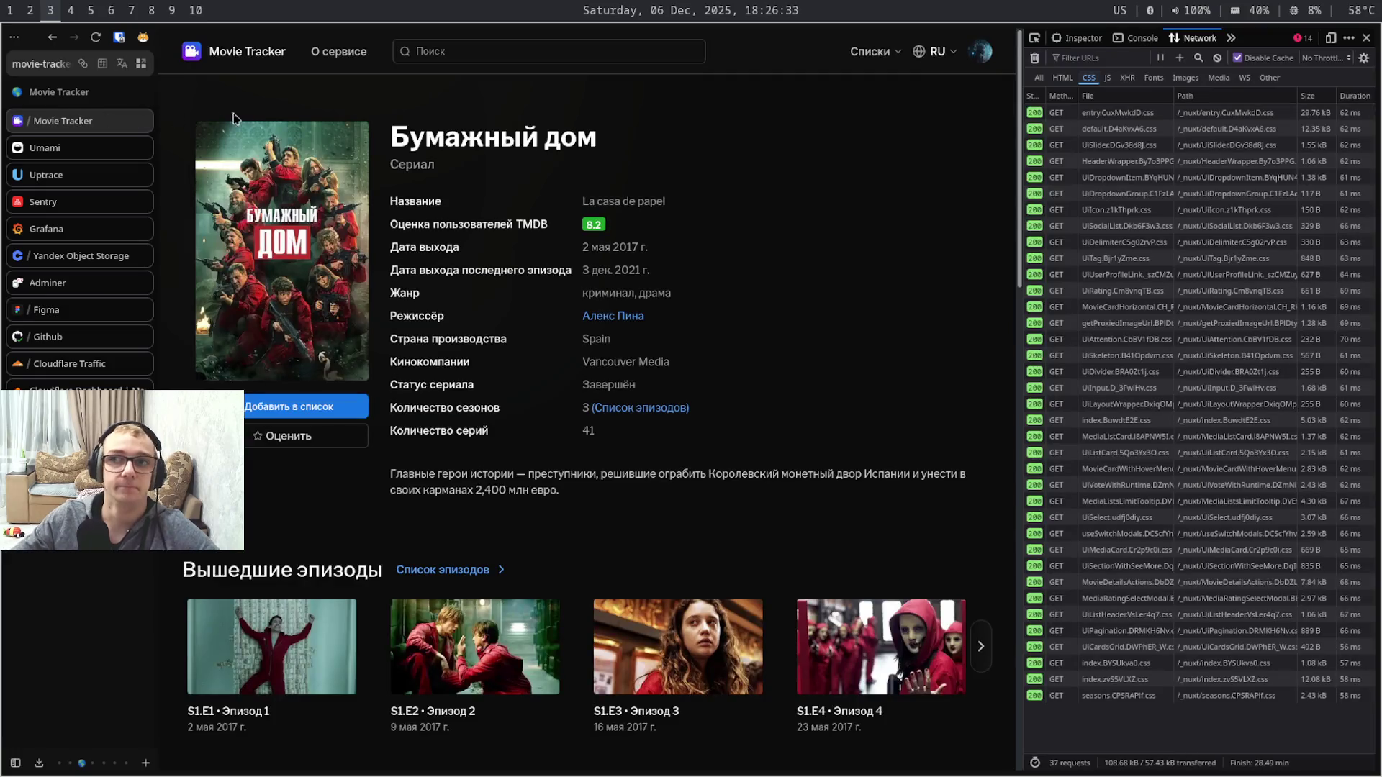
{"action": "left_click", "coordinate": [979, 52]}
{"action": "left_click", "coordinate": [945, 176]}
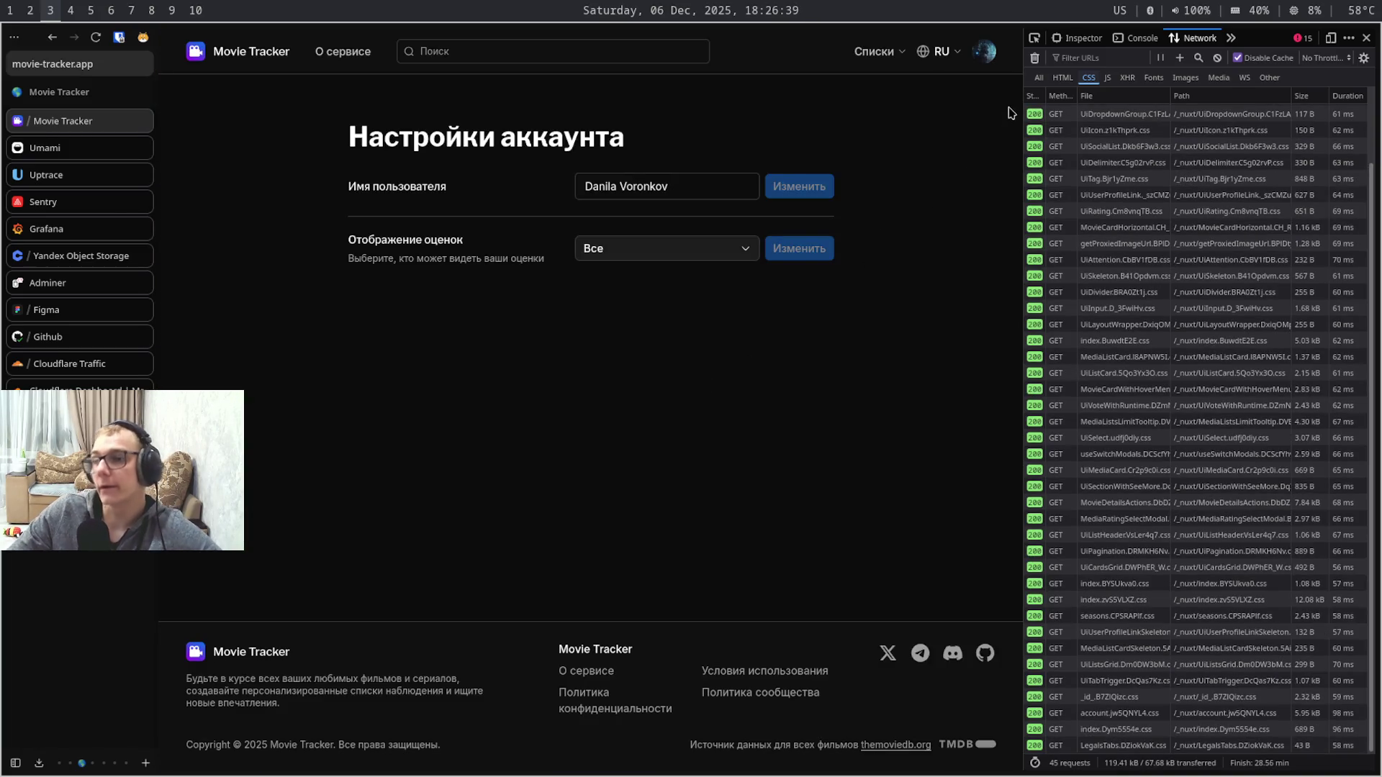
{"action": "left_click", "coordinate": [1366, 39]}
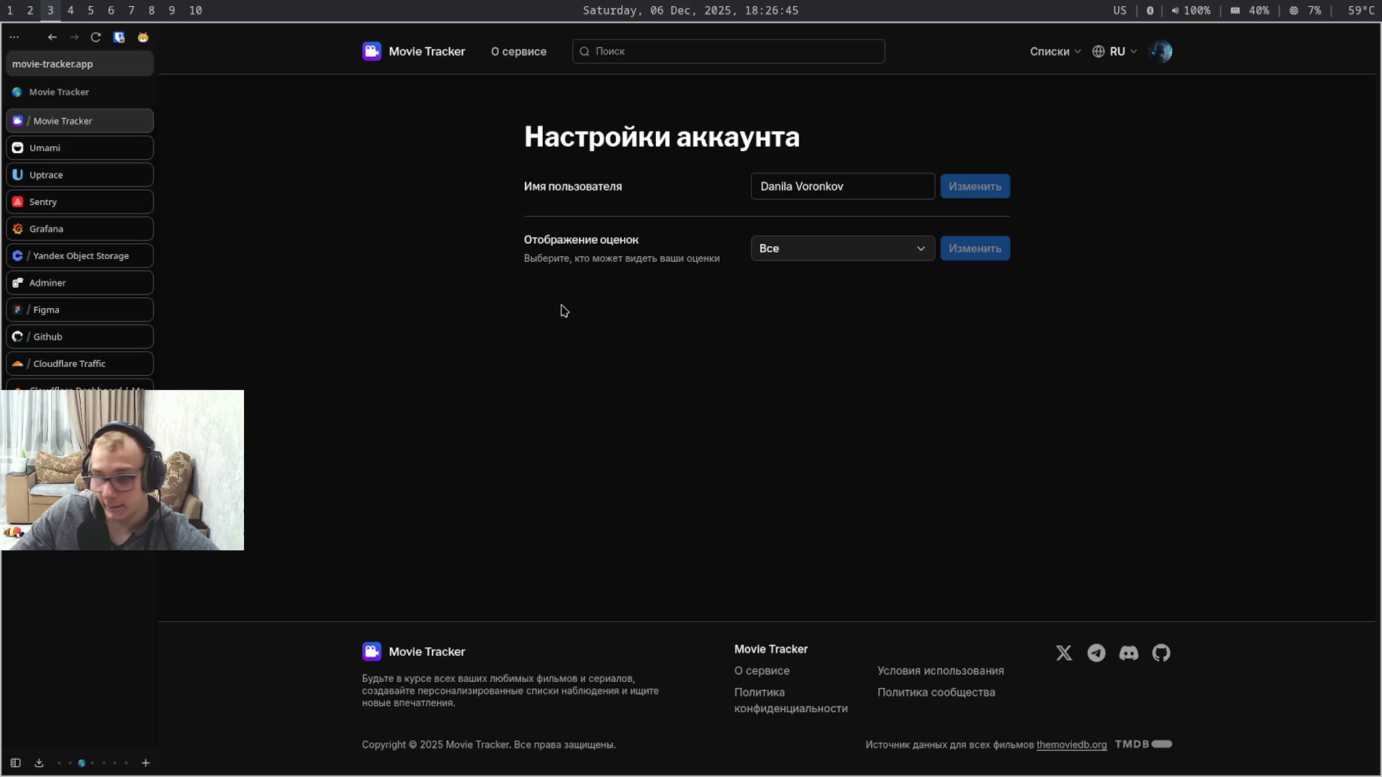
- Cycle through other workspaces, glance at the account menu and head toward the notes app
{"action": "key", "text": "super+shift+7"}
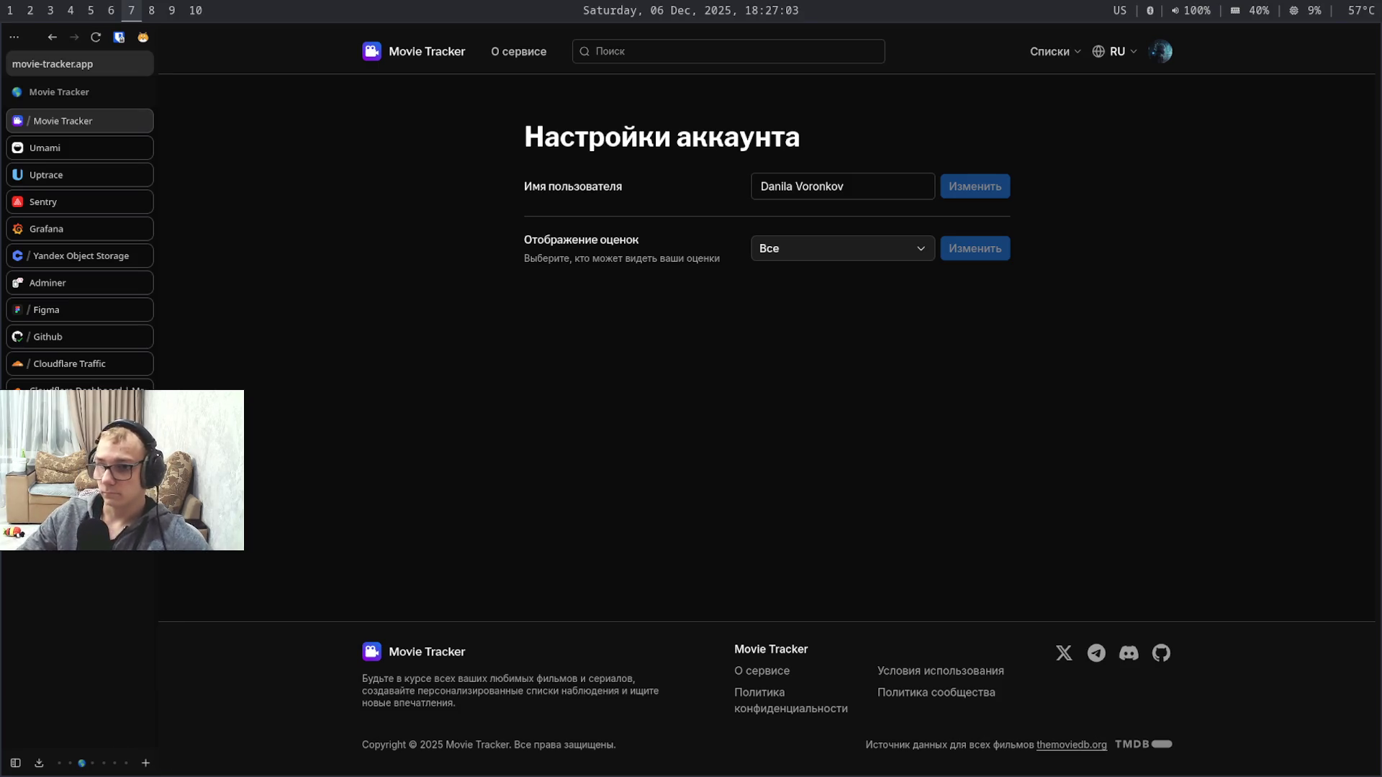
{"action": "key", "text": "super+shift+9"}
{"action": "key", "text": "super+shift+3"}
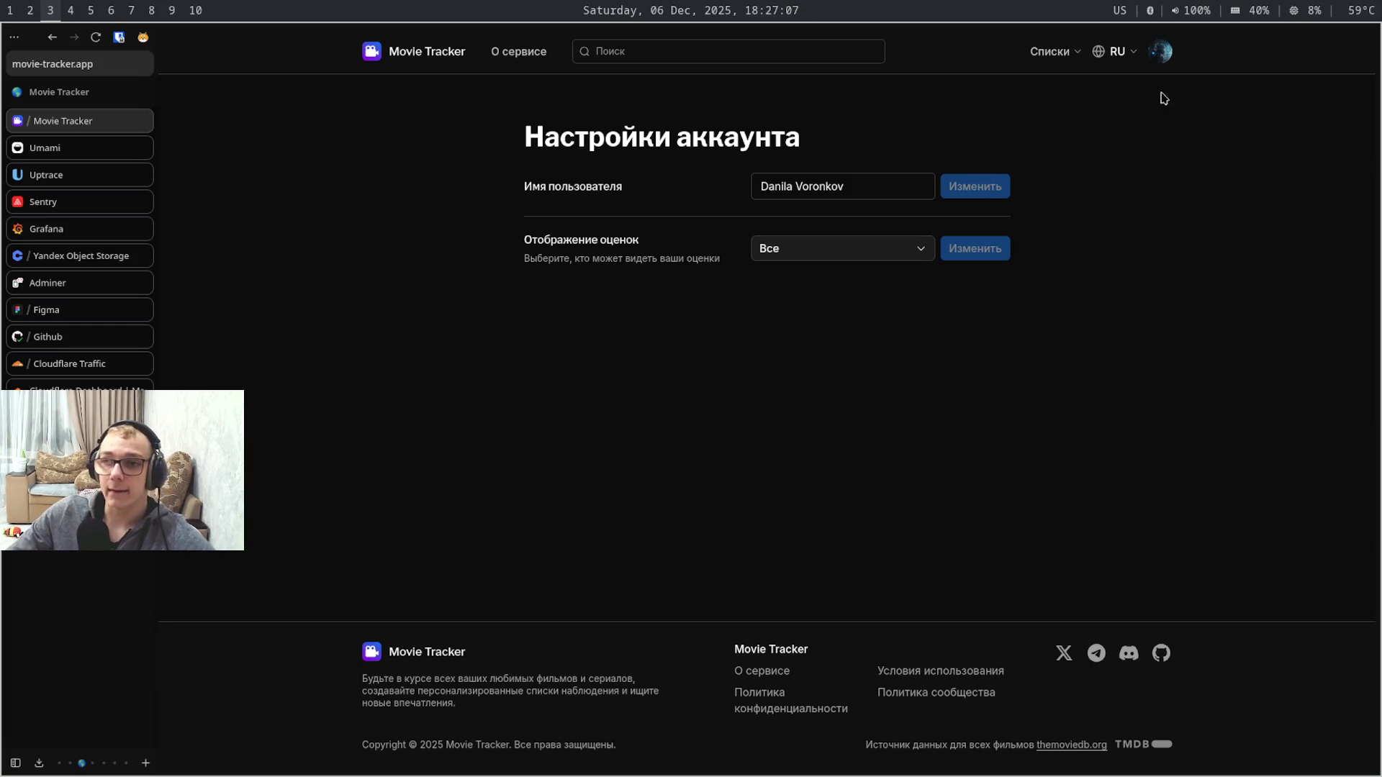
{"action": "left_click", "coordinate": [1162, 52]}
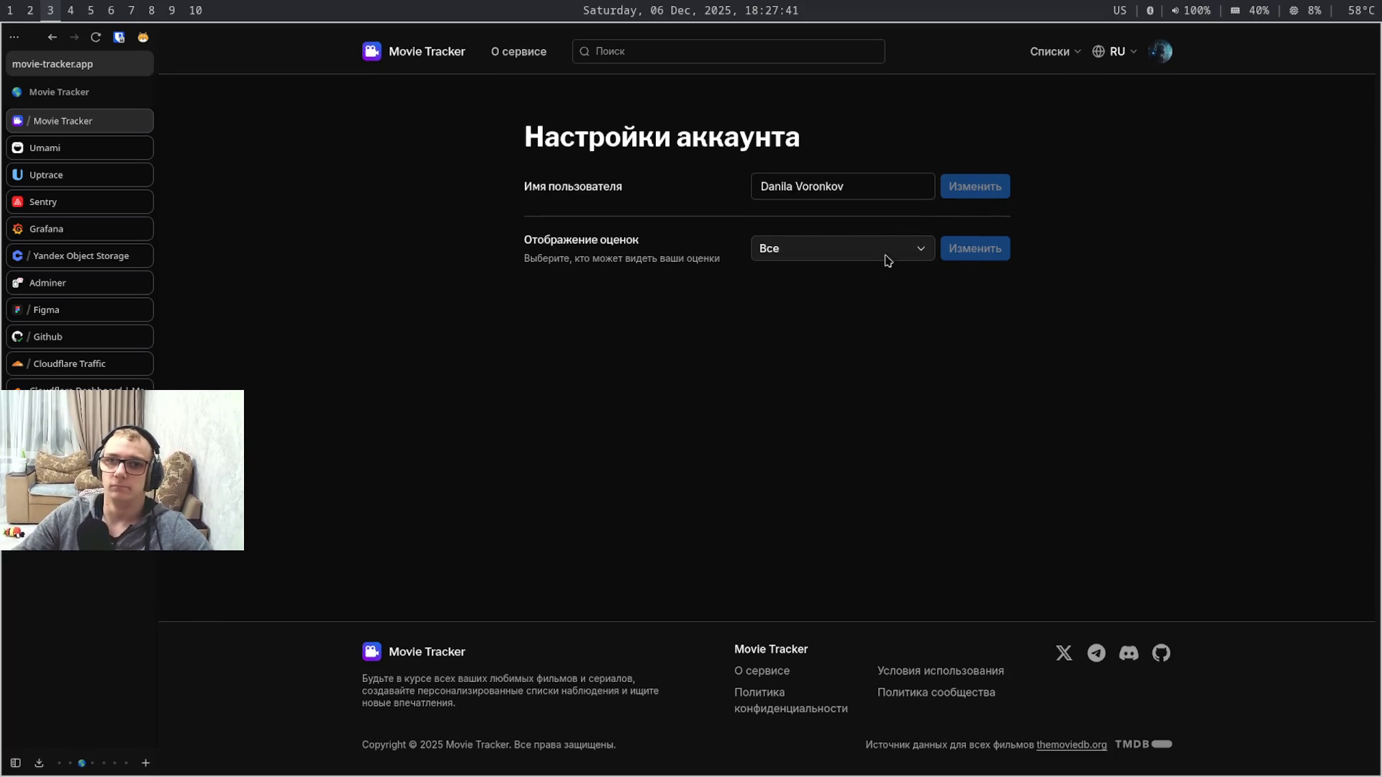
{"action": "key", "text": "super+4"}
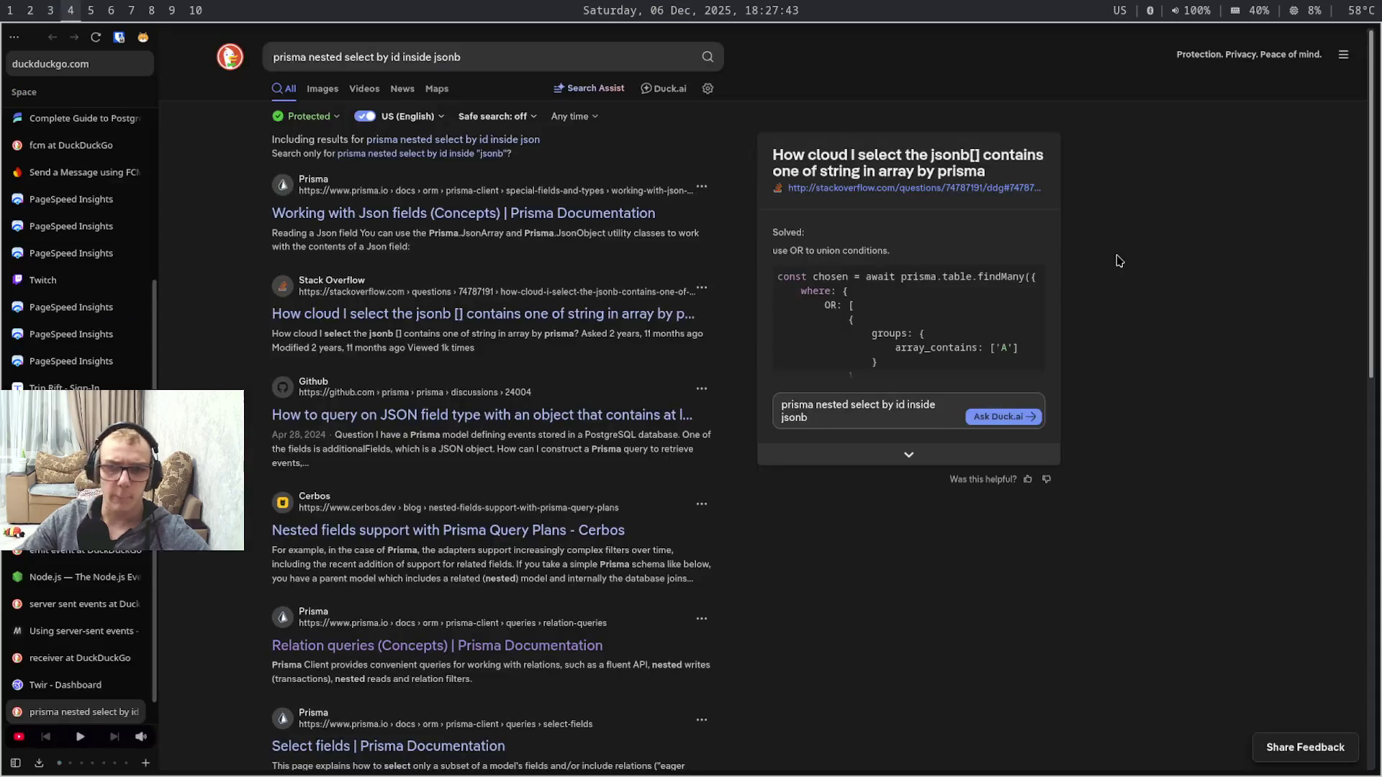
- Switch workspaces to reach the architecture drawing in Obsidian, then leave for another workspace
{"action": "key", "text": "super+5"}
{"action": "key", "text": "super+6"}
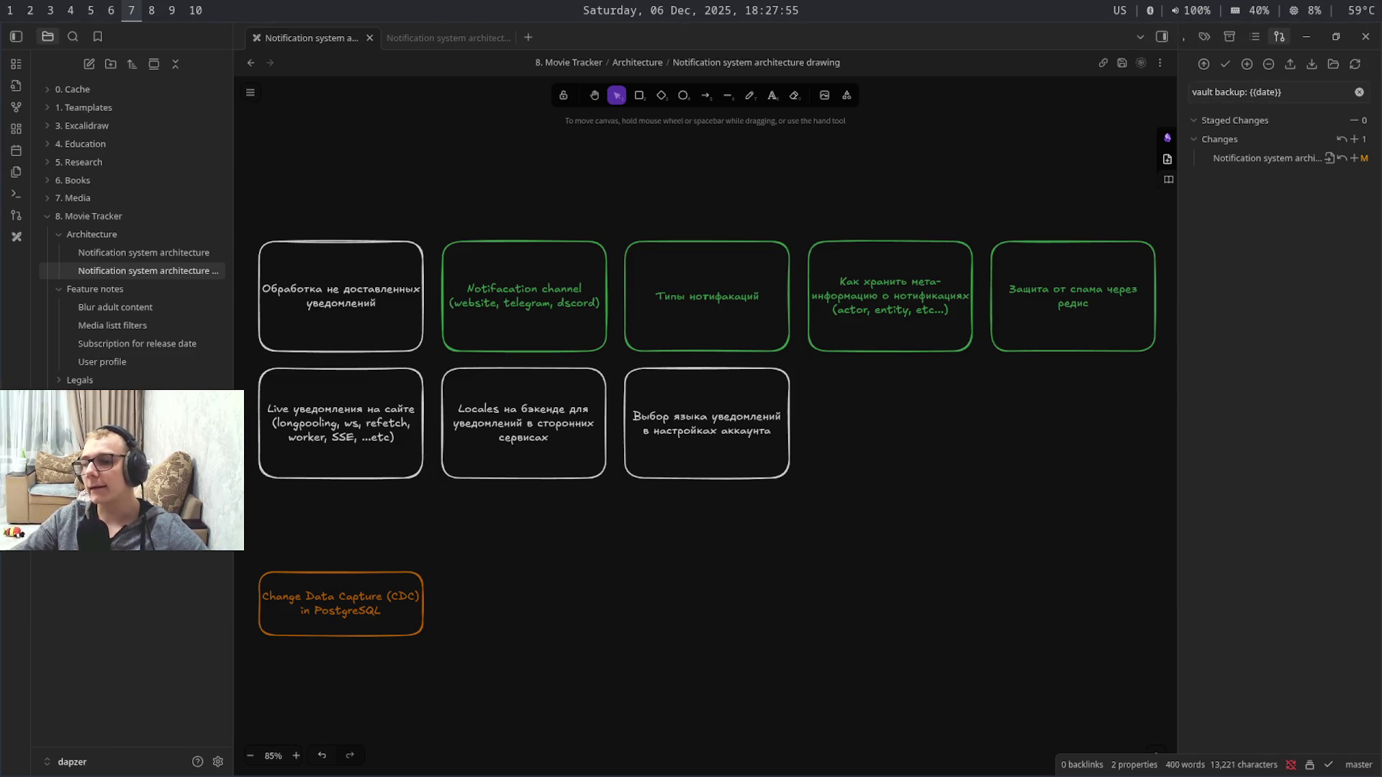
{"action": "key", "text": "super+shift+9"}
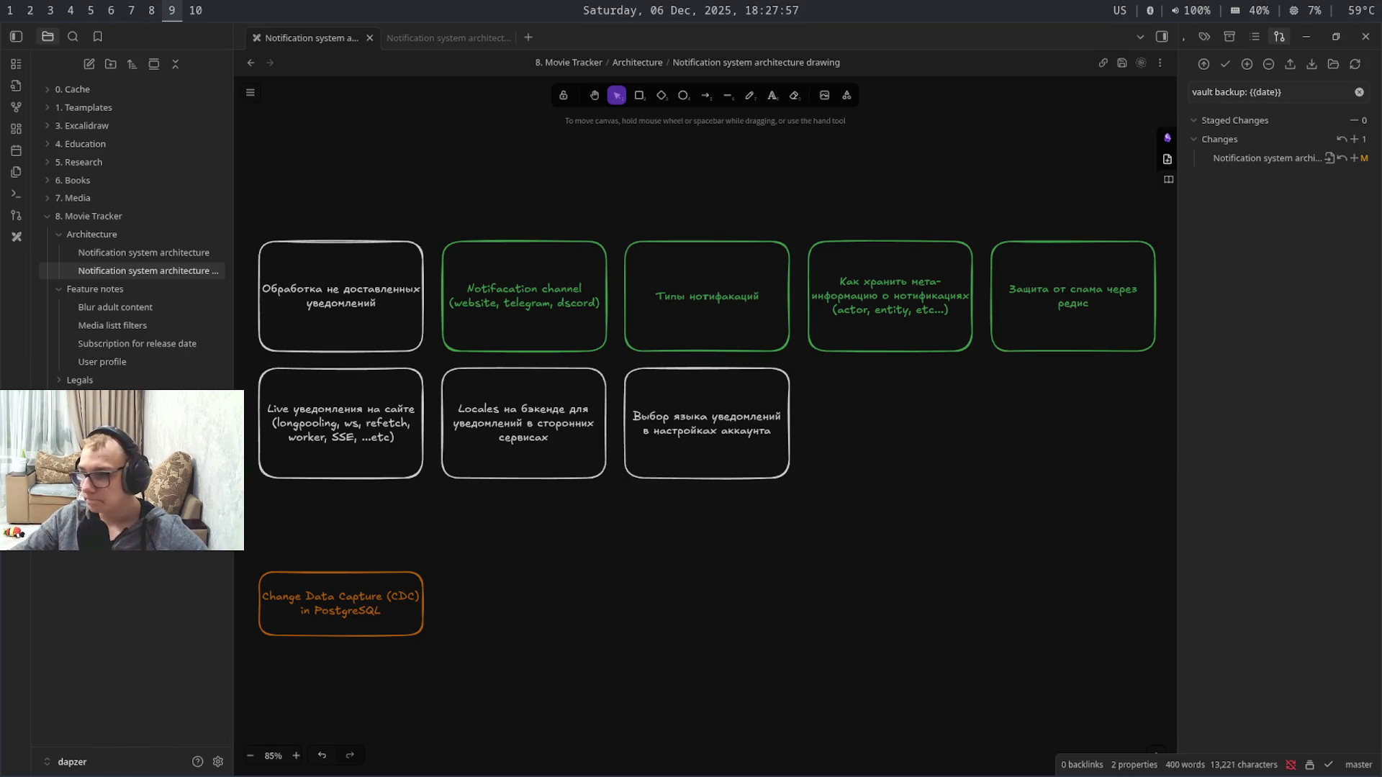
- Cycle workspaces through the Prisma search results, the settings page and the local Movie Tracker home page
{"action": "key", "text": "super+3"}
{"action": "key", "text": "super+4"}
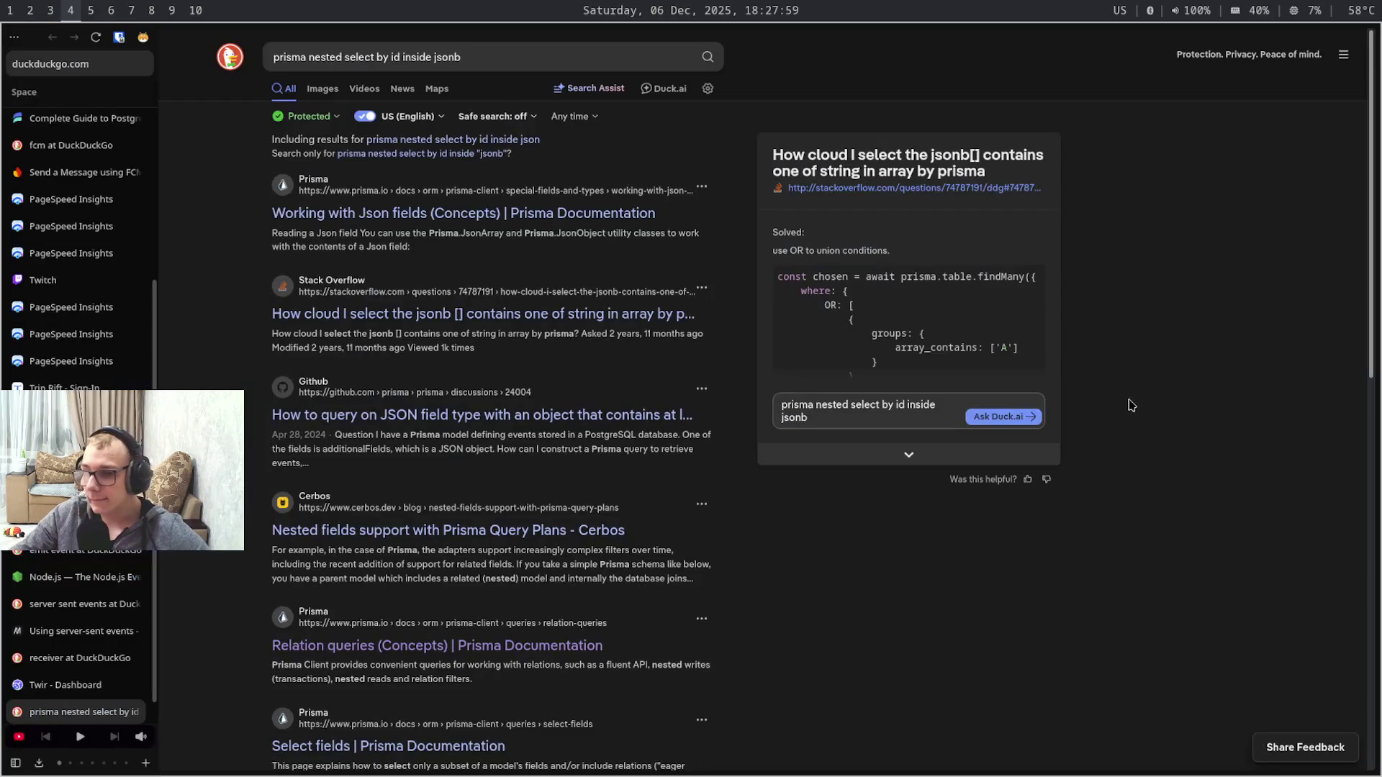
{"action": "key", "text": "super+3"}
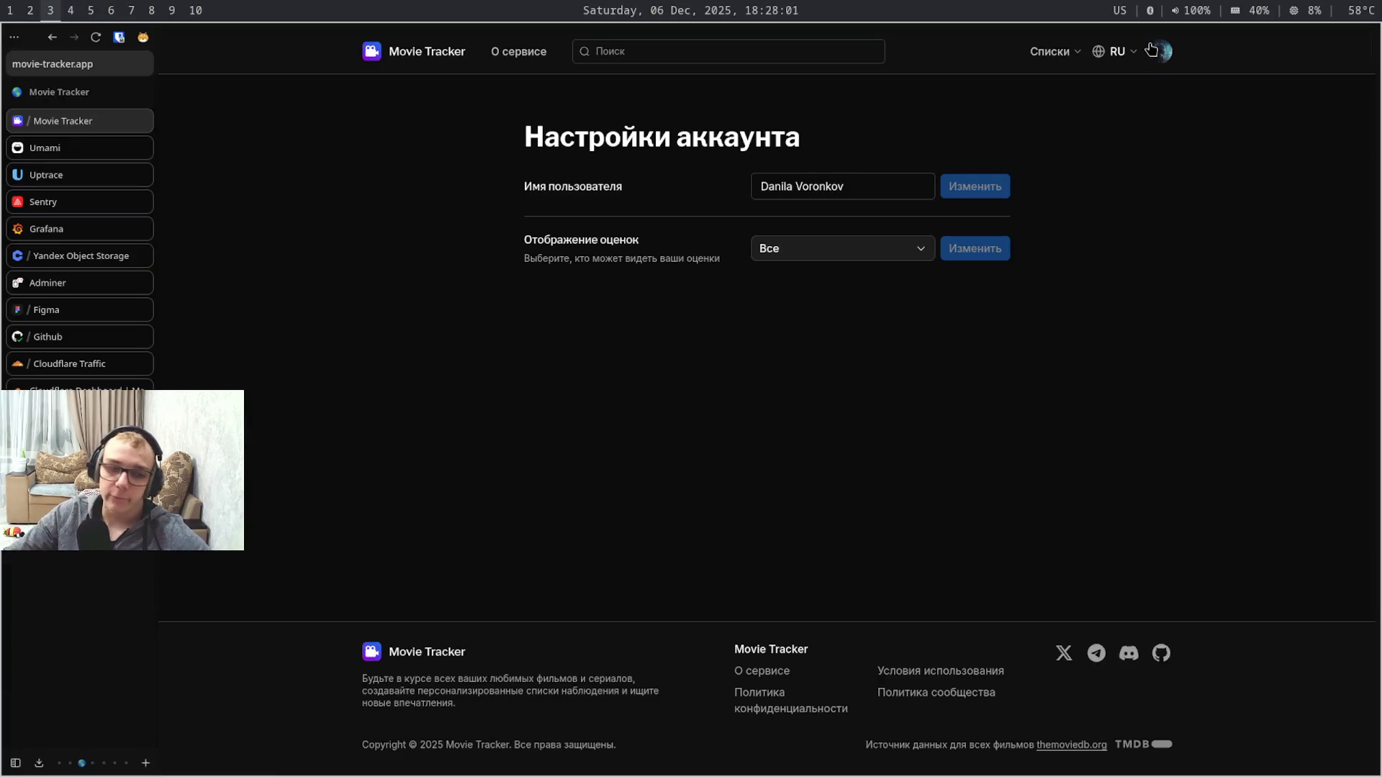
{"action": "key", "text": "super+2"}
{"action": "key", "text": "super+3"}
- Cycle back to the account settings page and select the Movie tracker Figma design tab
{"action": "key", "text": "super+4"}
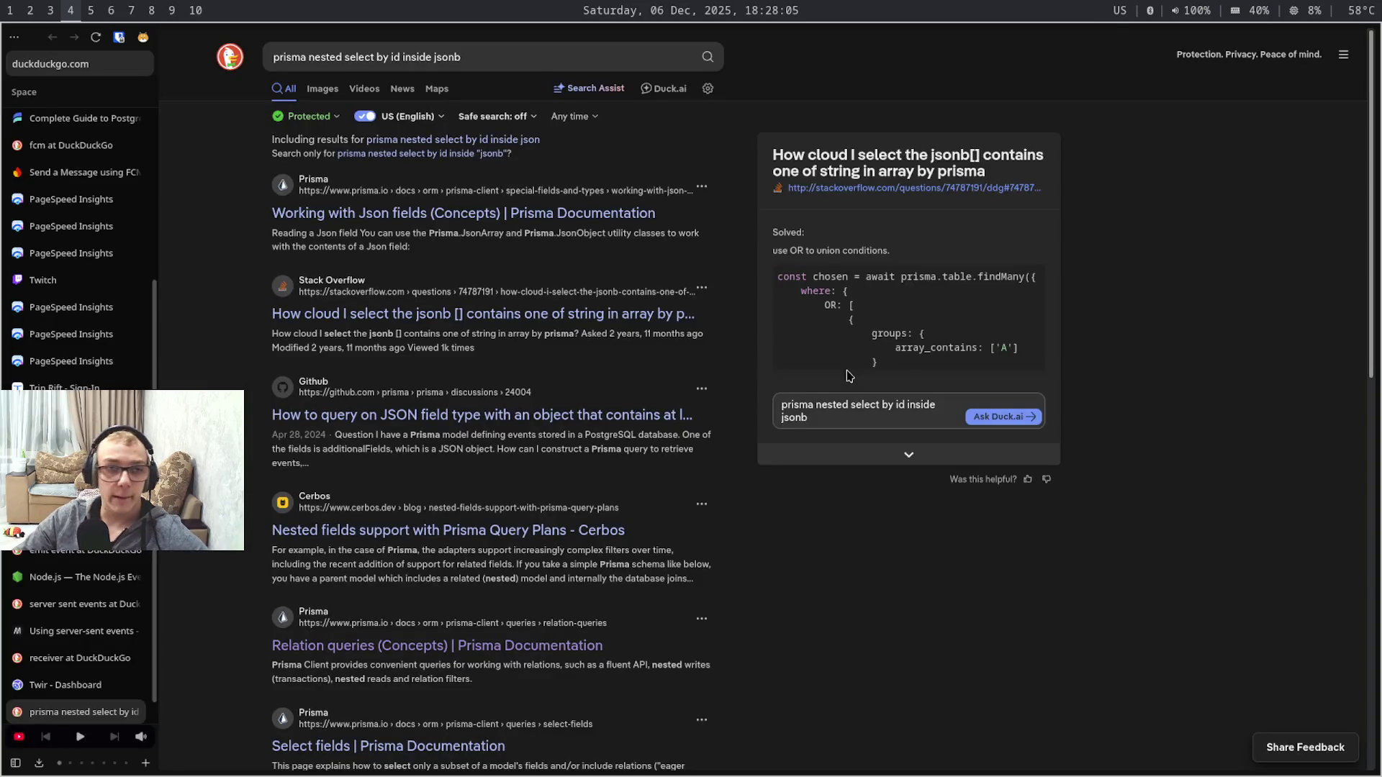
{"action": "key", "text": "super+2"}
{"action": "key", "text": "super+1"}
{"action": "key", "text": "super+3"}
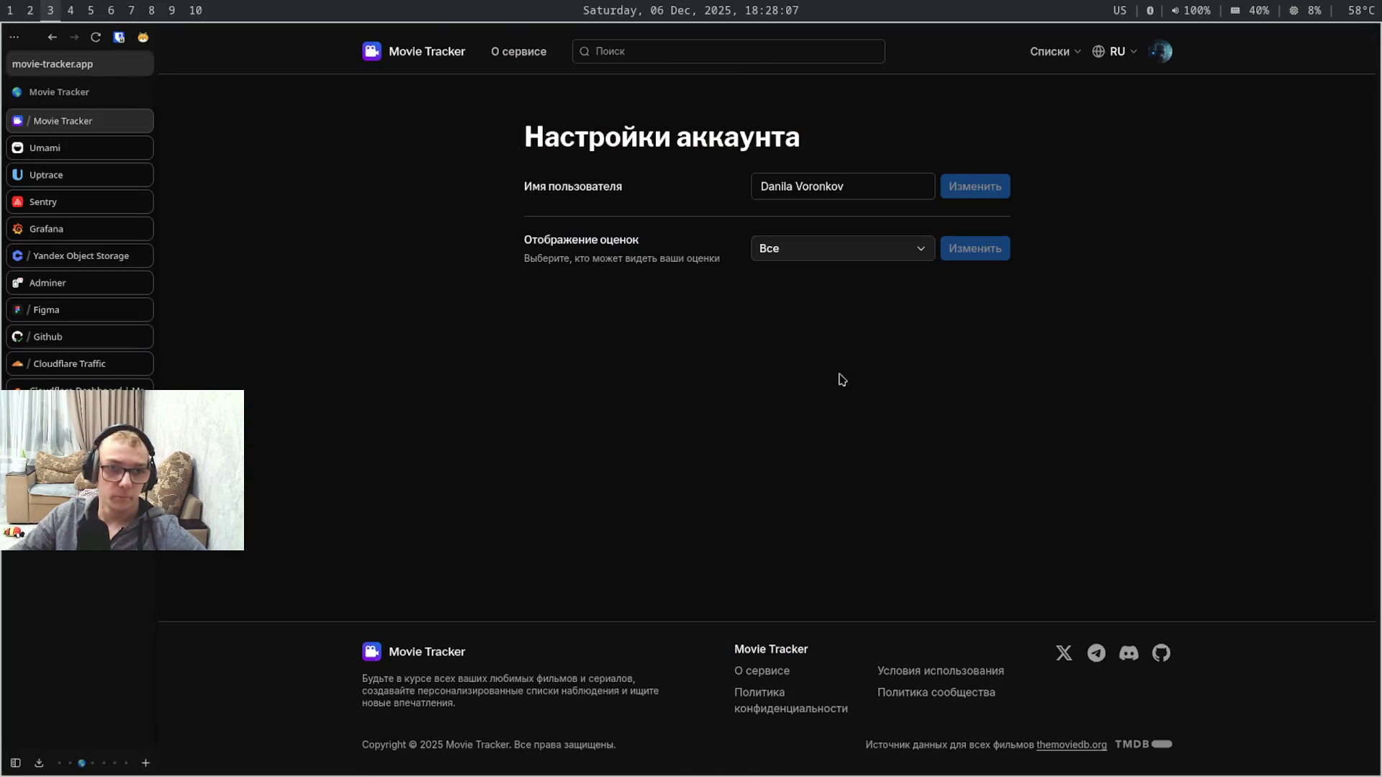
{"action": "left_click", "coordinate": [54, 312]}
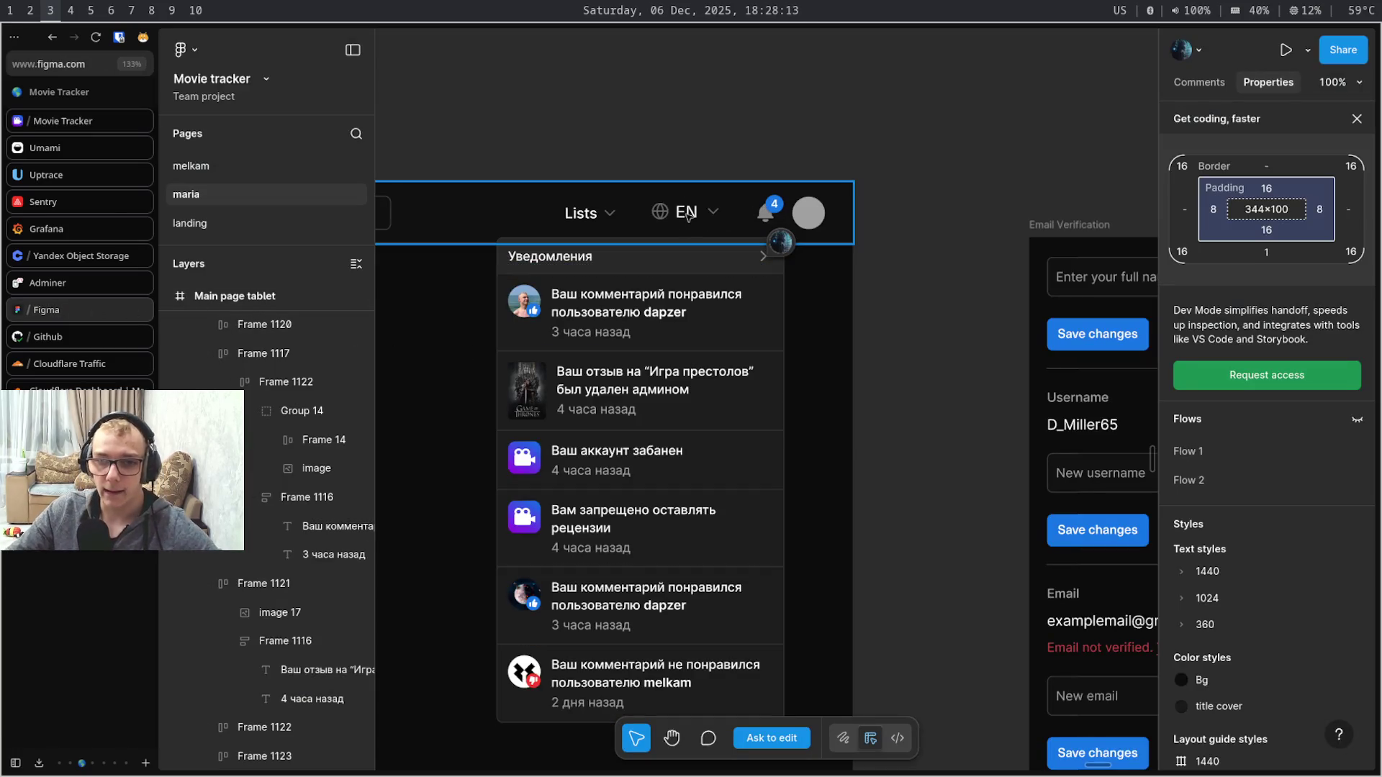
- Inspect the EN label and the 'Ваш отзыв на…' notification text layers, then return to the Movie Tracker tab
{"action": "left_click", "coordinate": [691, 220]}
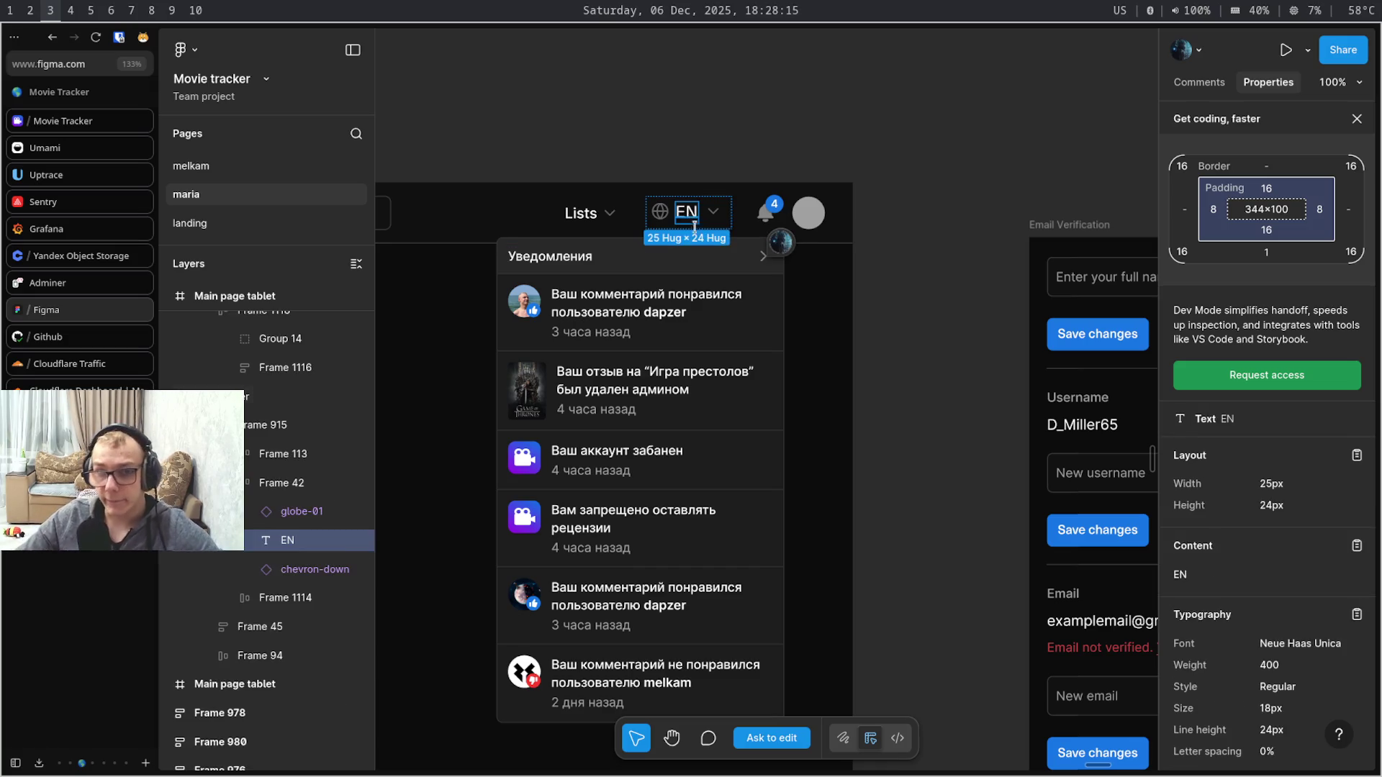
{"action": "left_click", "coordinate": [724, 377]}
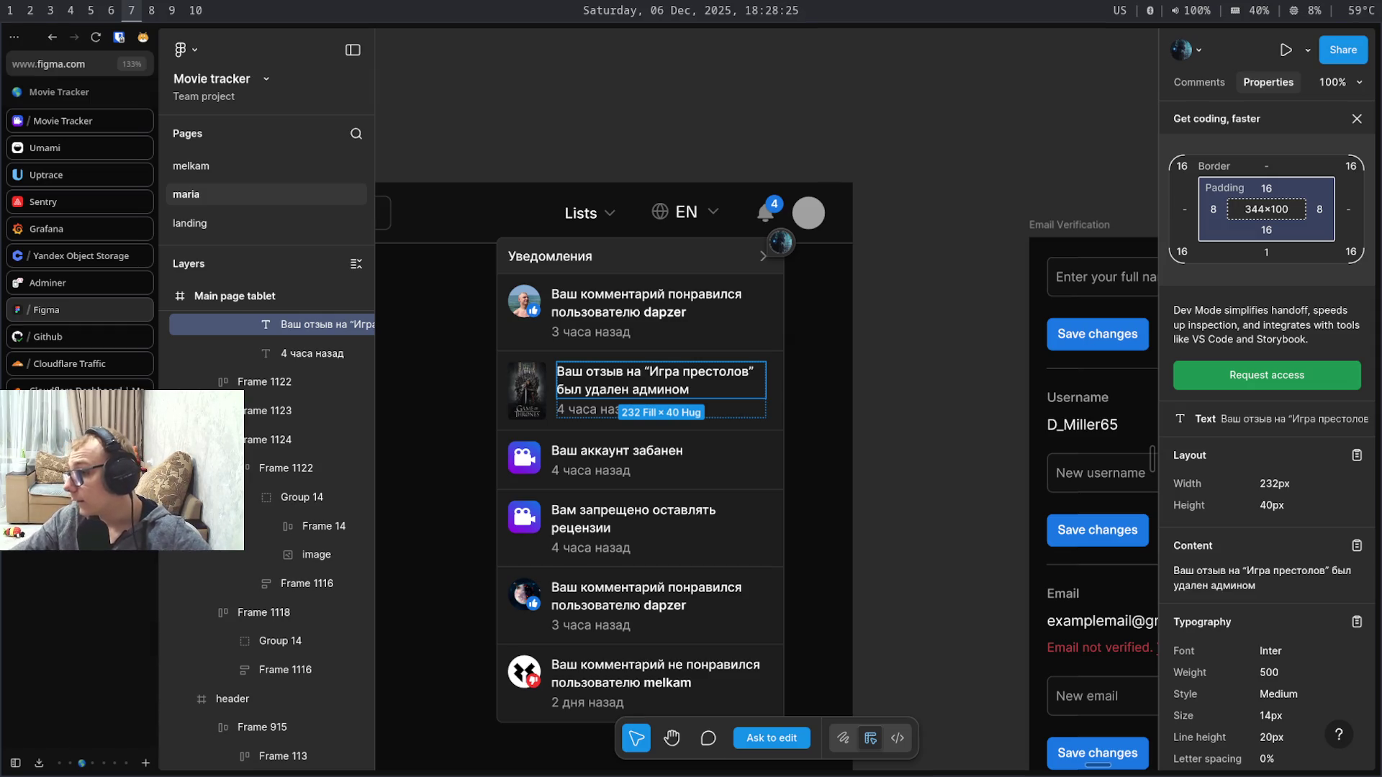
{"action": "key", "text": "super+9"}
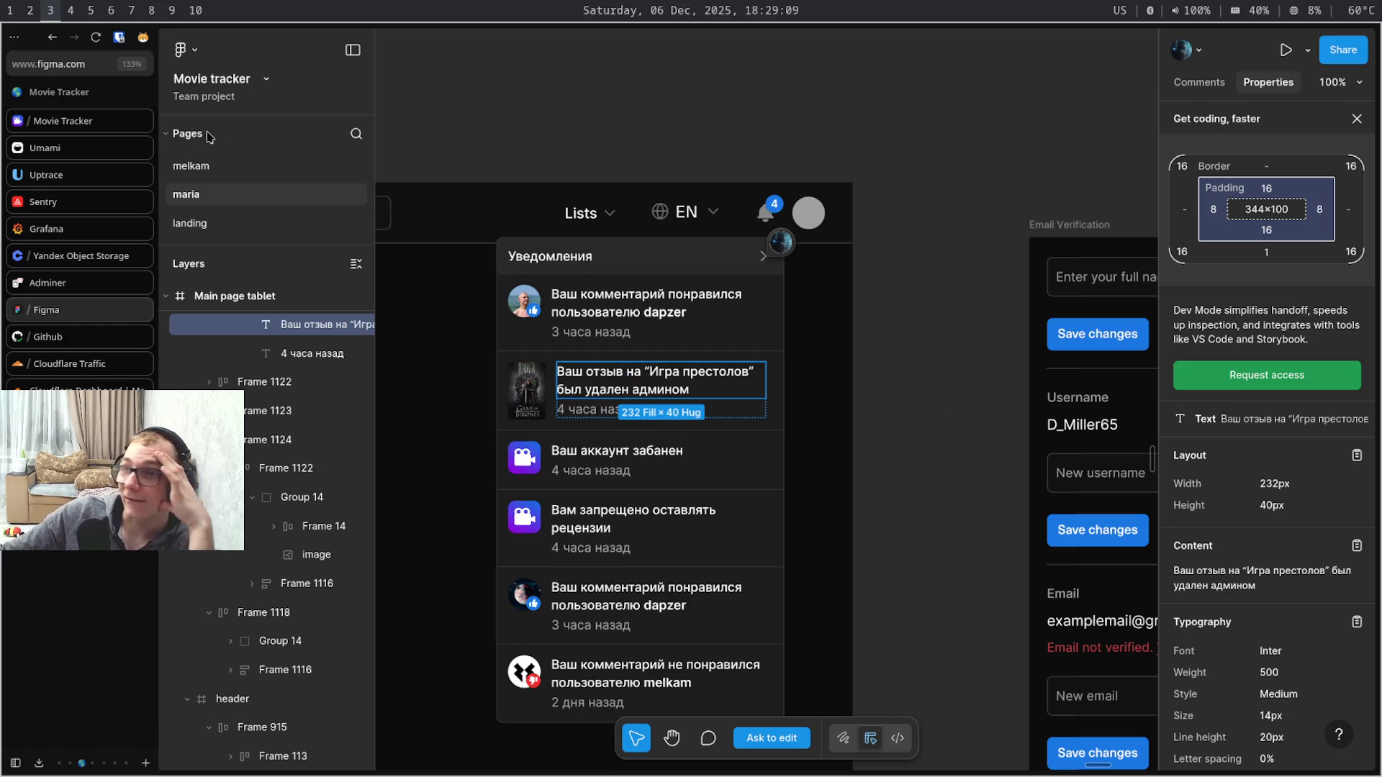
{"action": "left_click", "coordinate": [65, 129]}
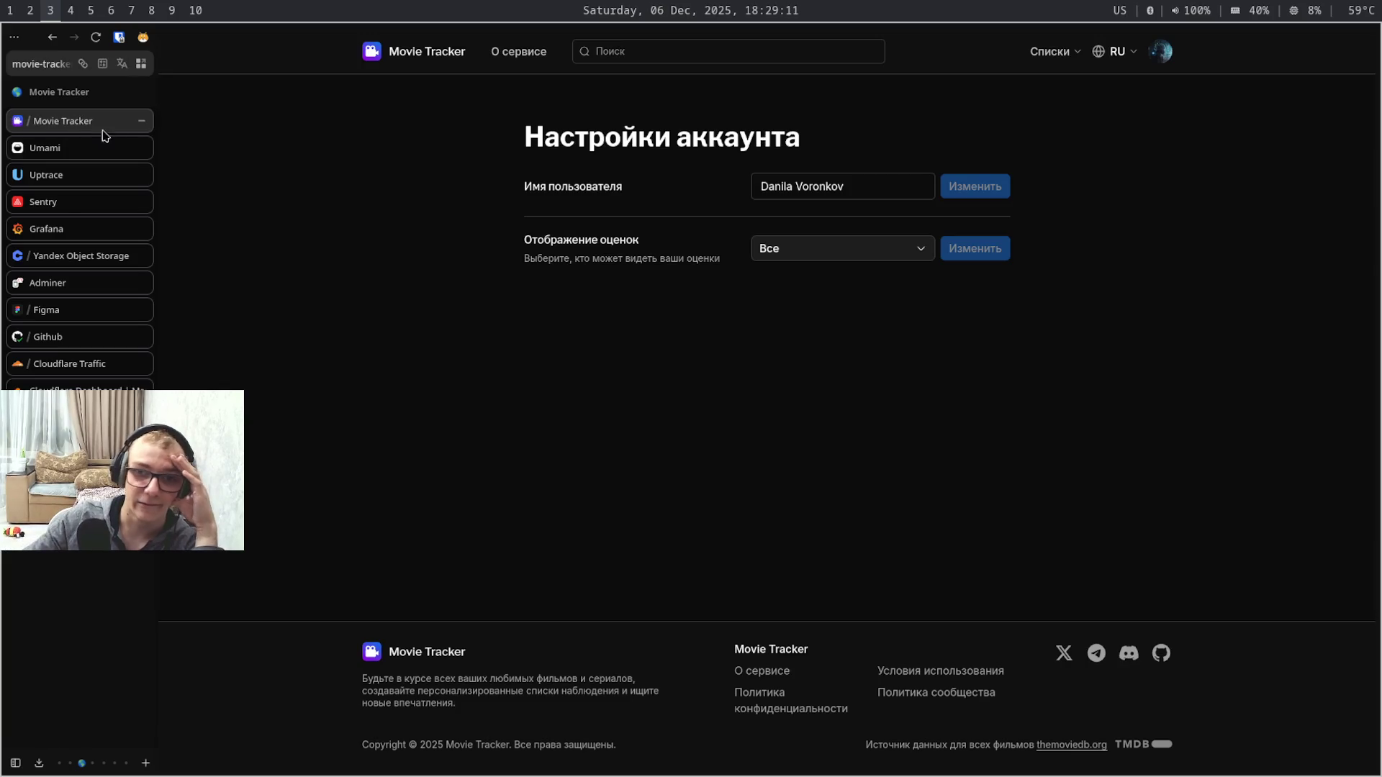
- Go to Списки > Мои списки and open the Избранное list
{"action": "left_click", "coordinate": [1058, 51]}
{"action": "left_click", "coordinate": [1056, 95]}
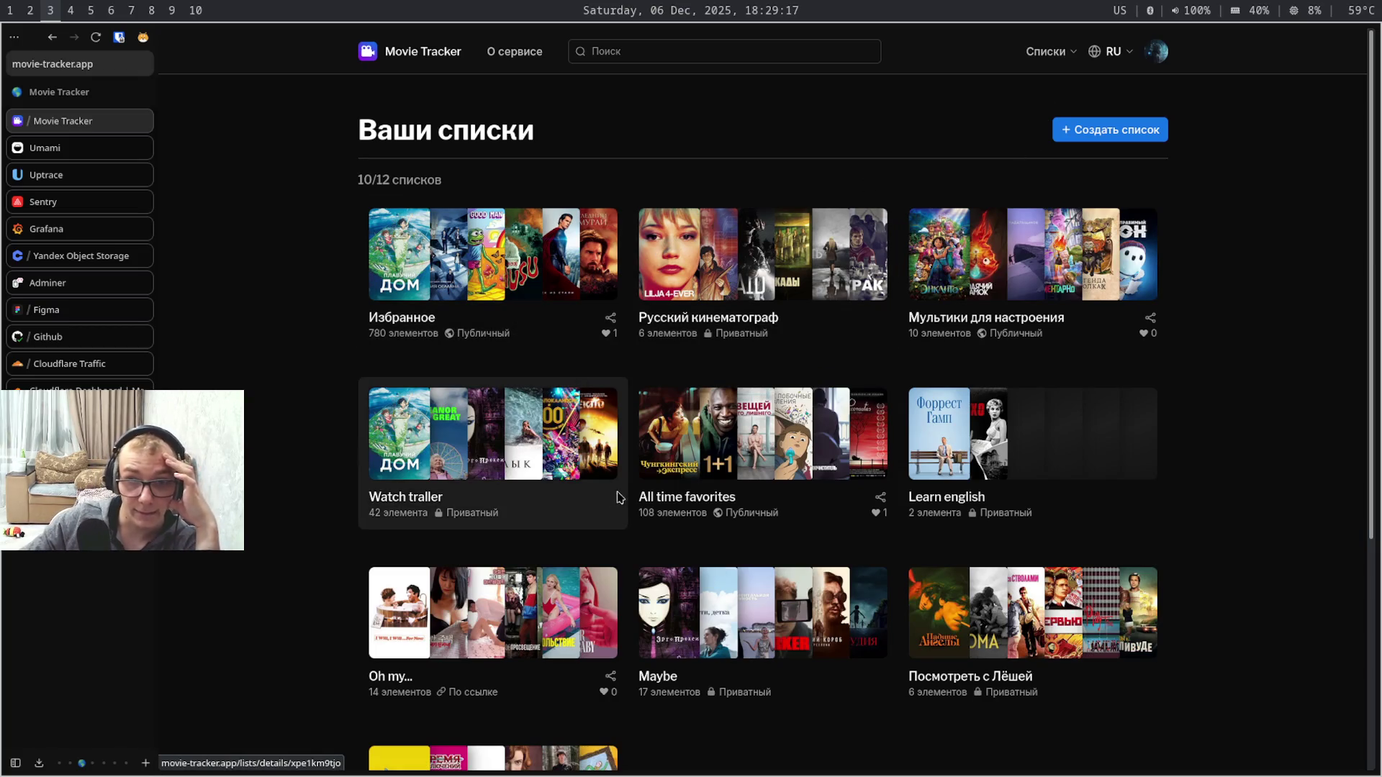
{"action": "left_click", "coordinate": [523, 244]}
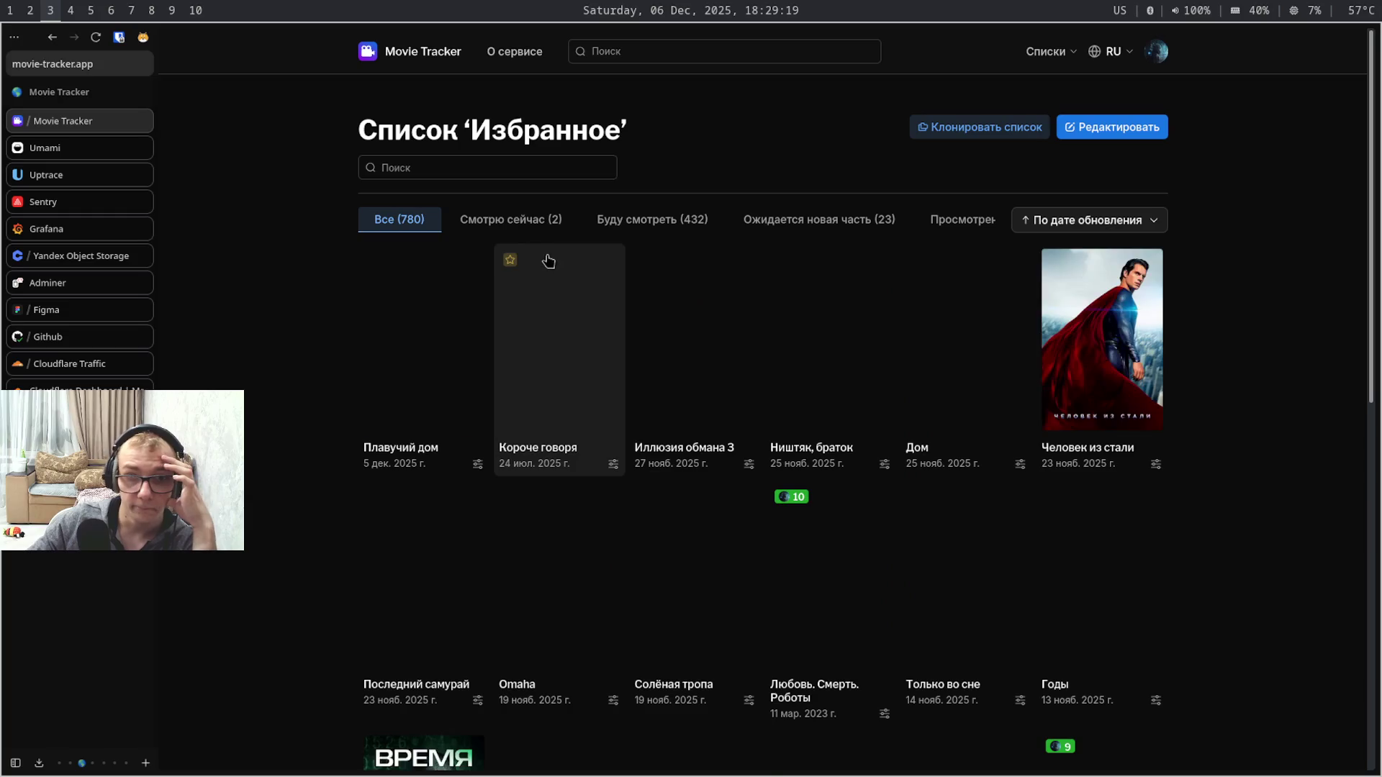
- Open the Плавучий дом movie page, select its title text and show the language choices
{"action": "left_click", "coordinate": [453, 368]}
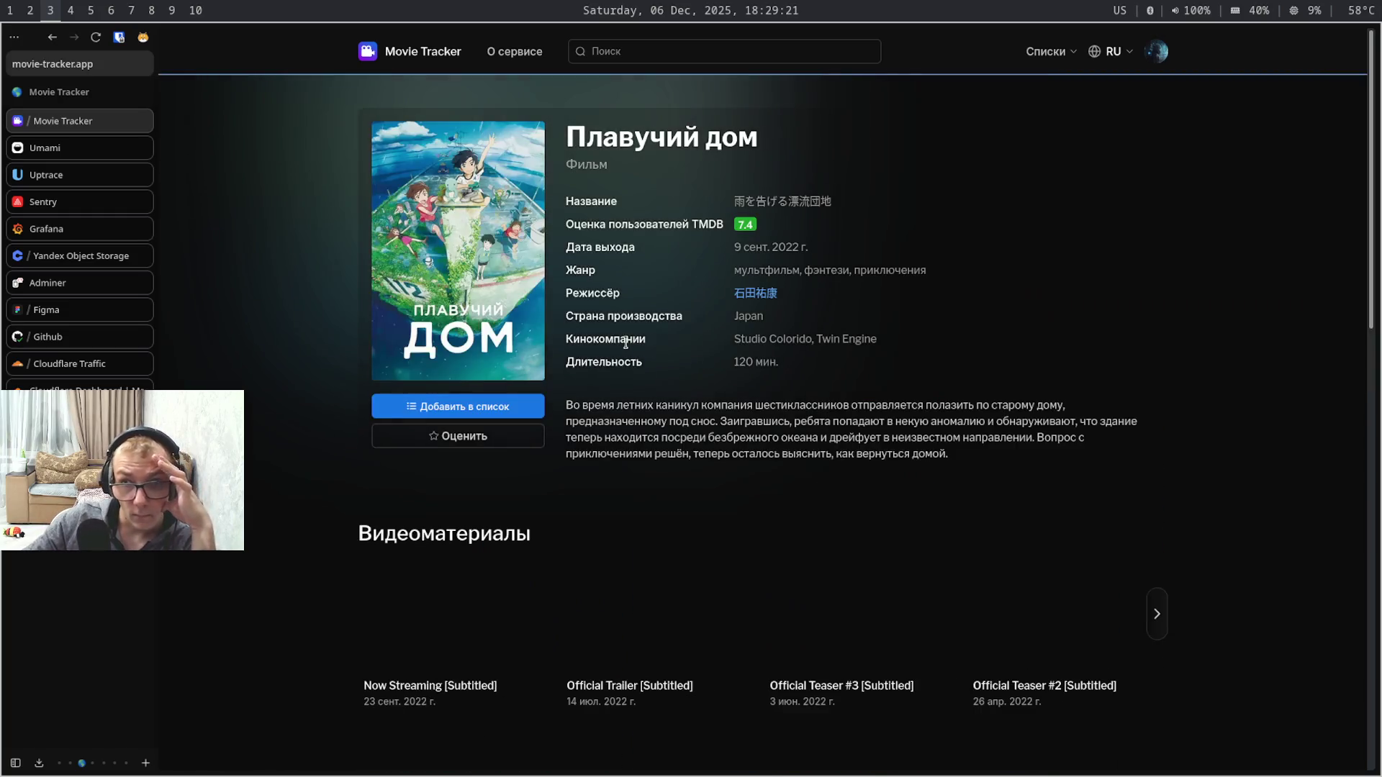
{"action": "left_click_drag", "start_coordinate": [777, 135], "coordinate": [640, 98]}
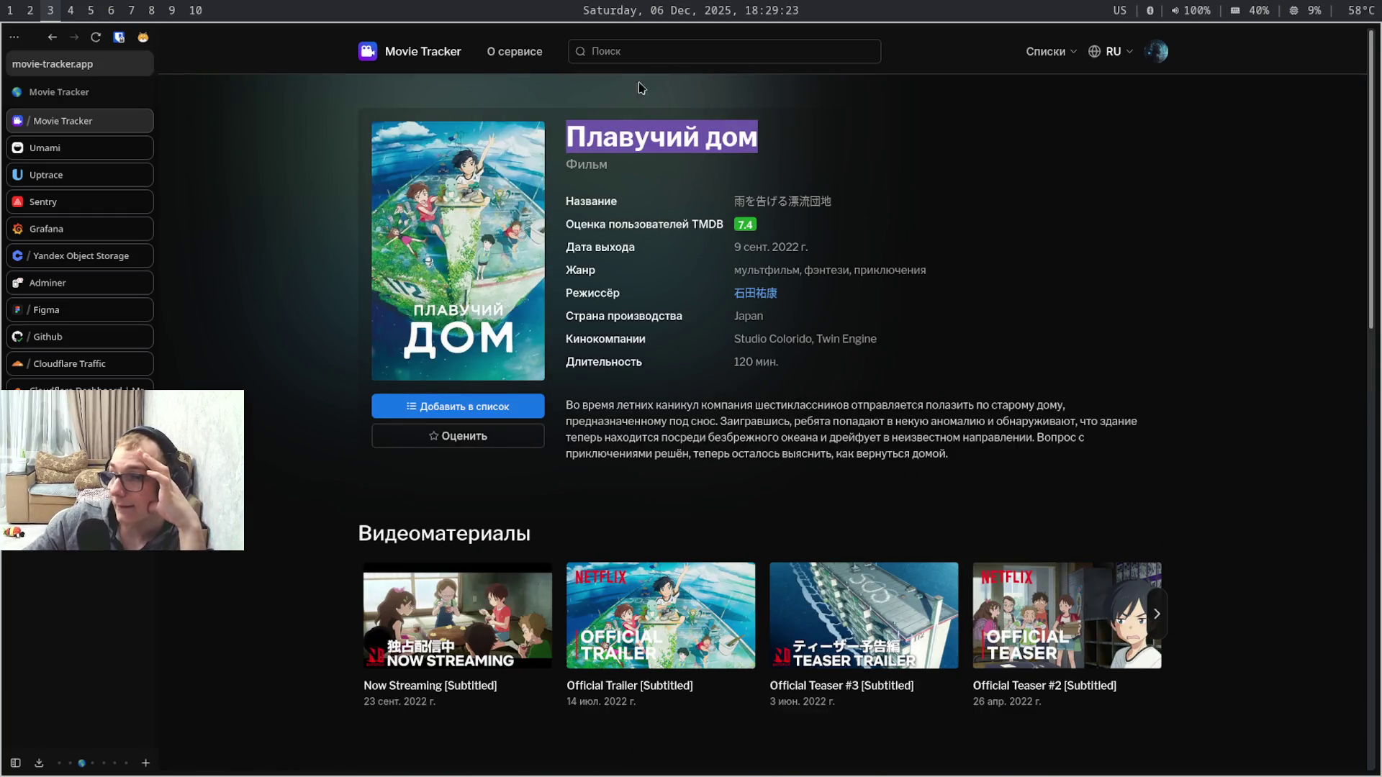
{"action": "left_click", "coordinate": [1105, 54]}
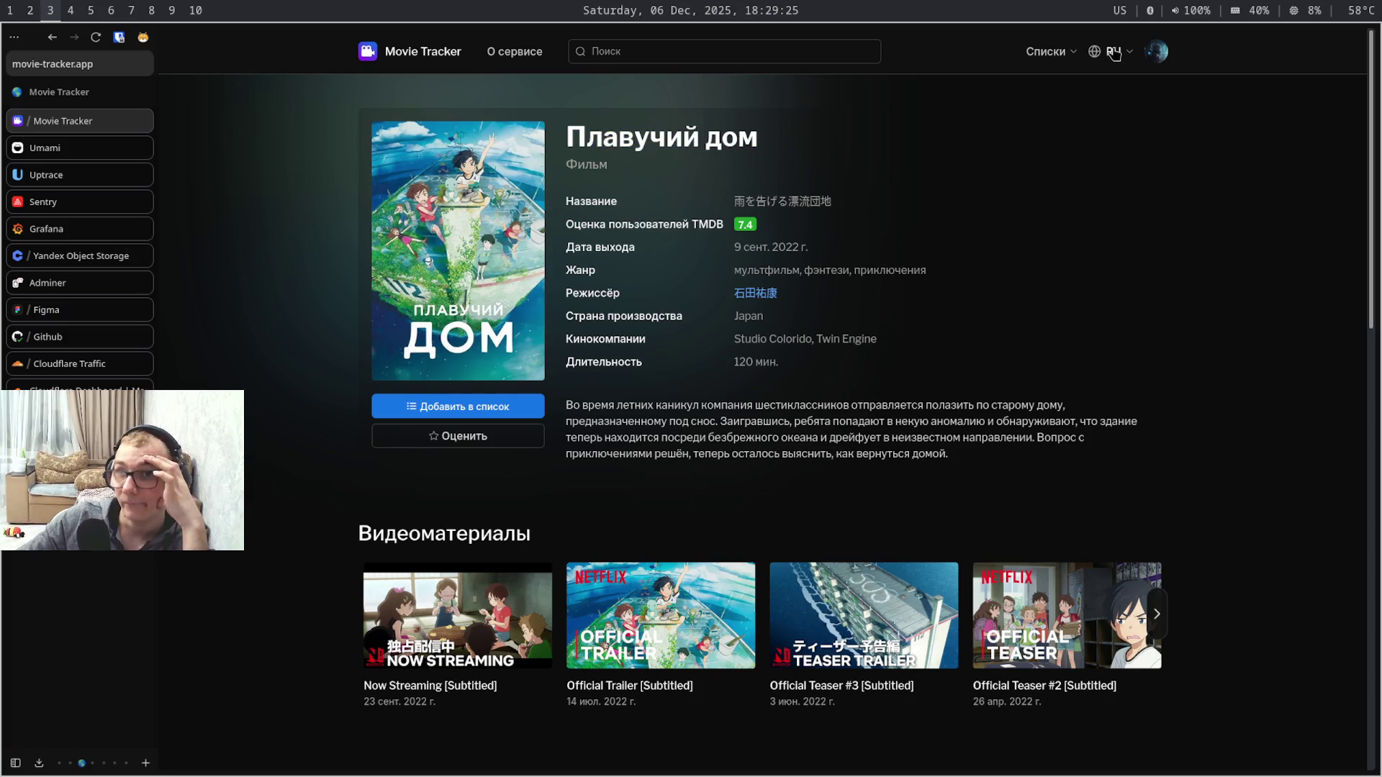
{"action": "left_click", "coordinate": [1115, 102]}
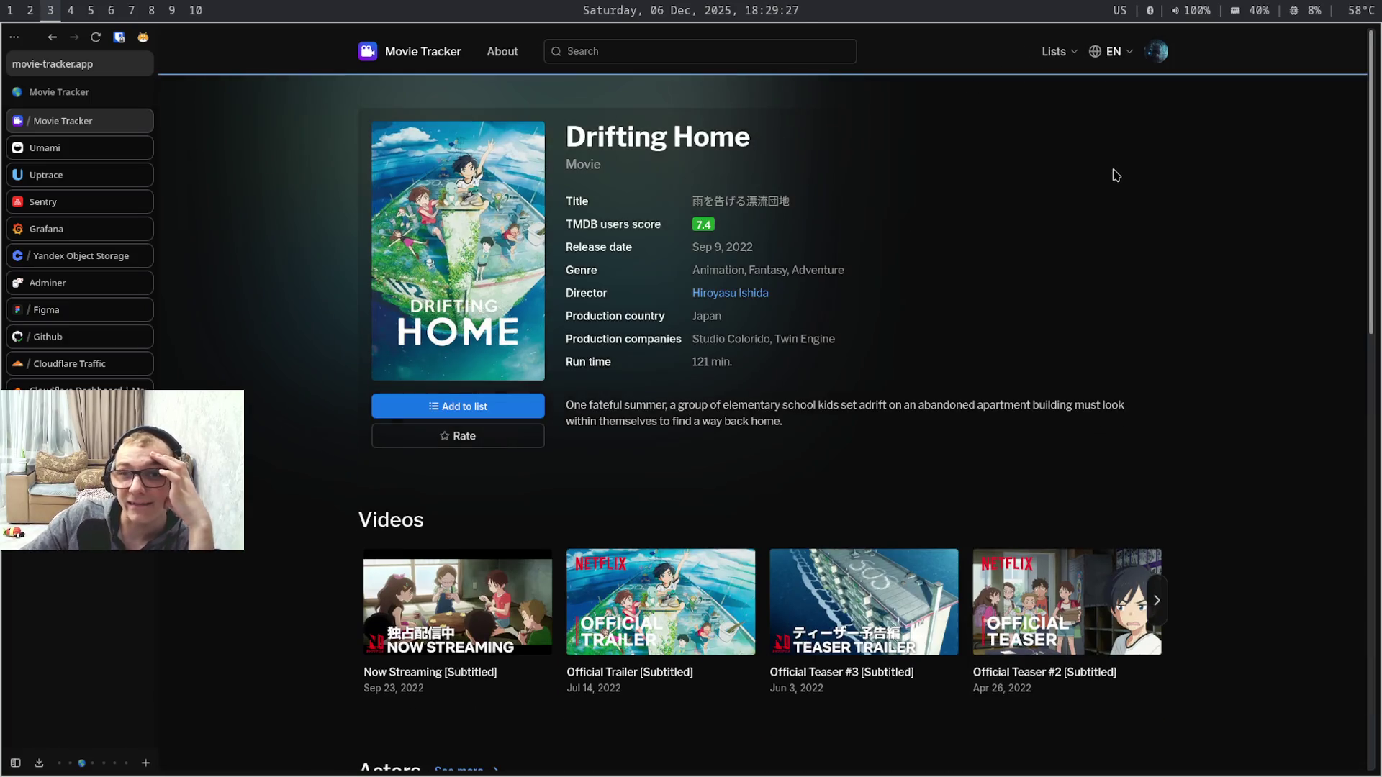
{"action": "left_click_drag", "start_coordinate": [802, 135], "coordinate": [559, 139]}
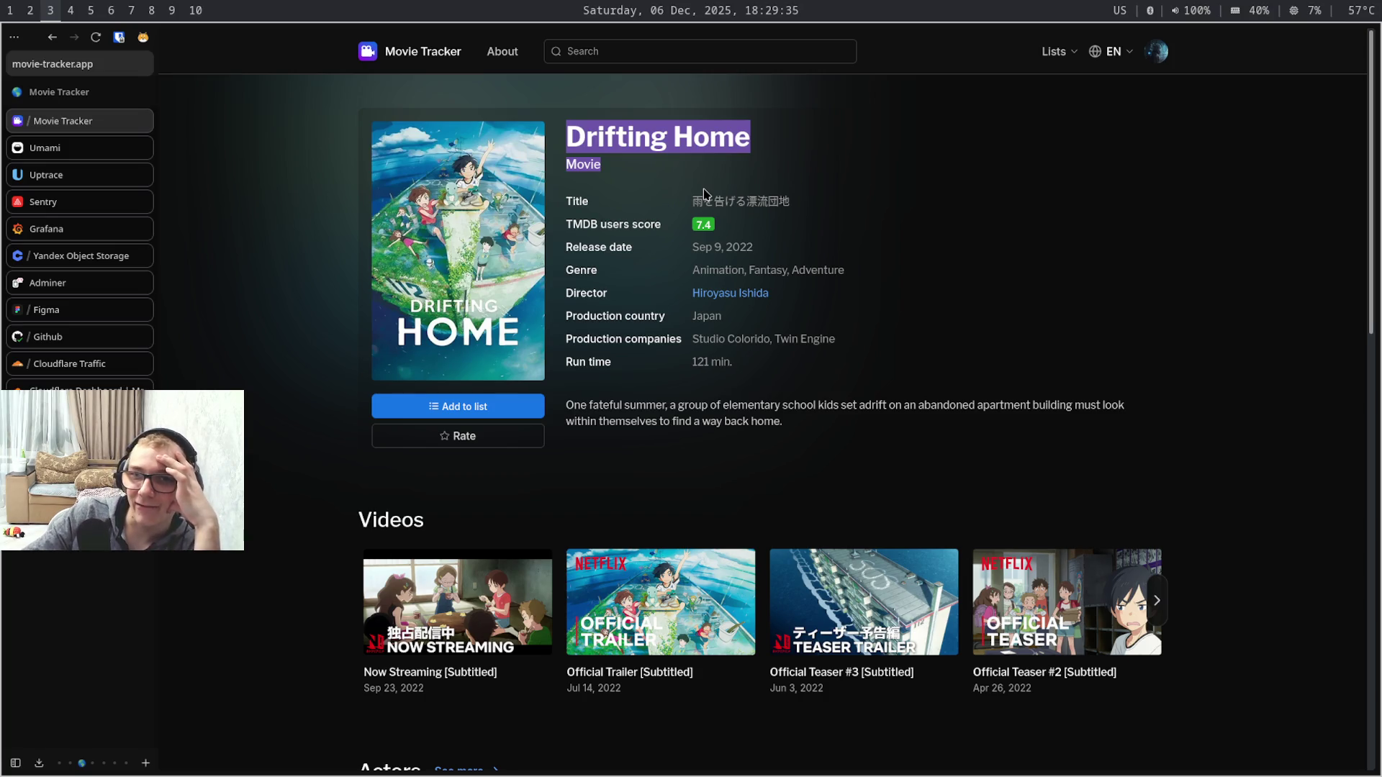
{"action": "left_click", "coordinate": [703, 194]}
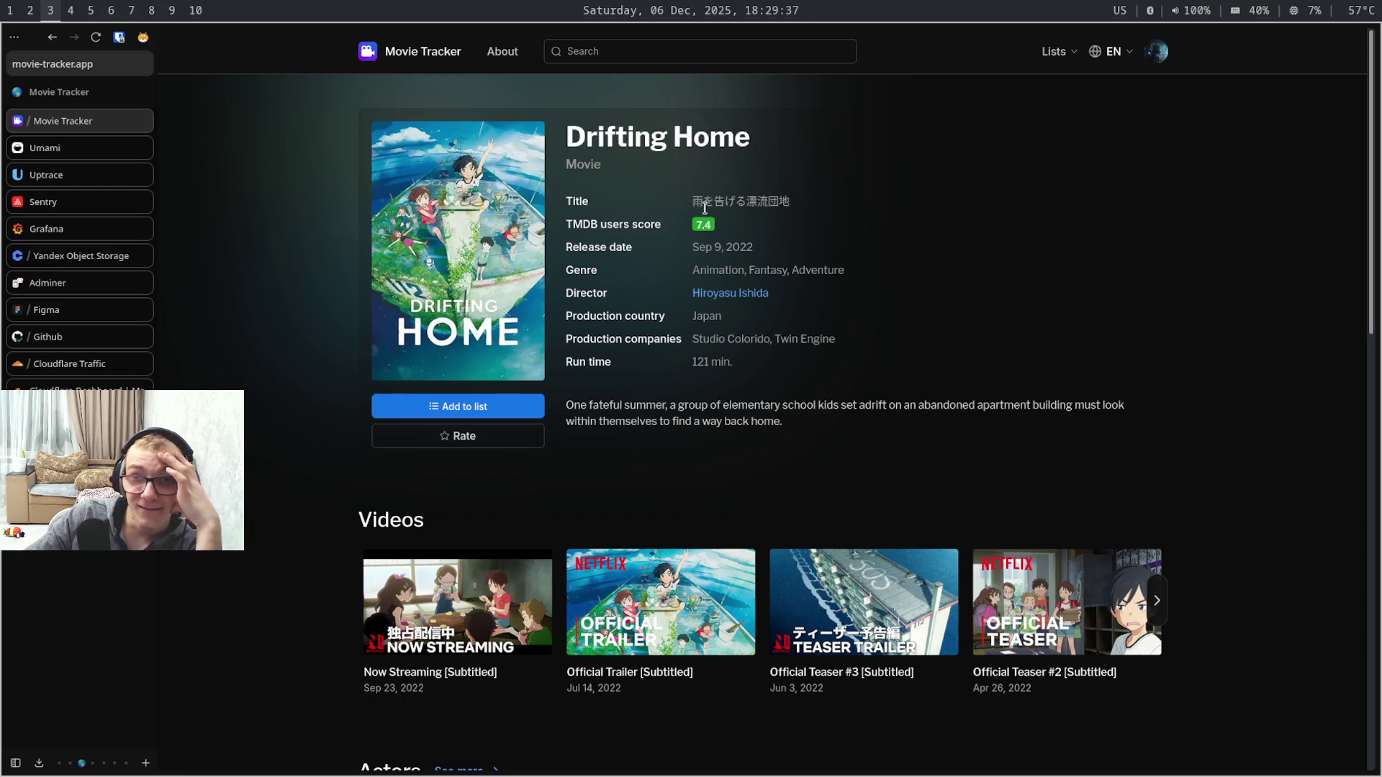
{"action": "left_click_drag", "start_coordinate": [703, 224], "coordinate": [716, 262]}
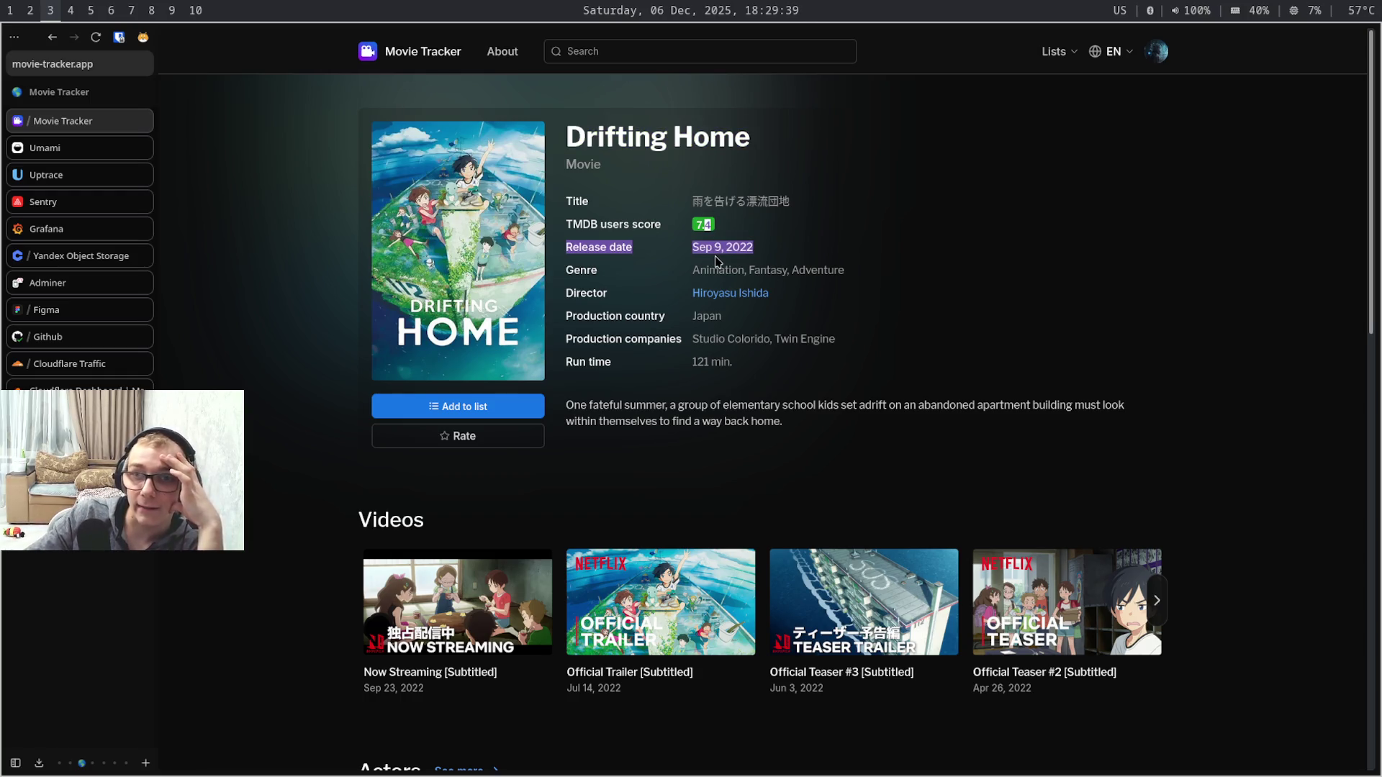
{"action": "left_click", "coordinate": [716, 262]}
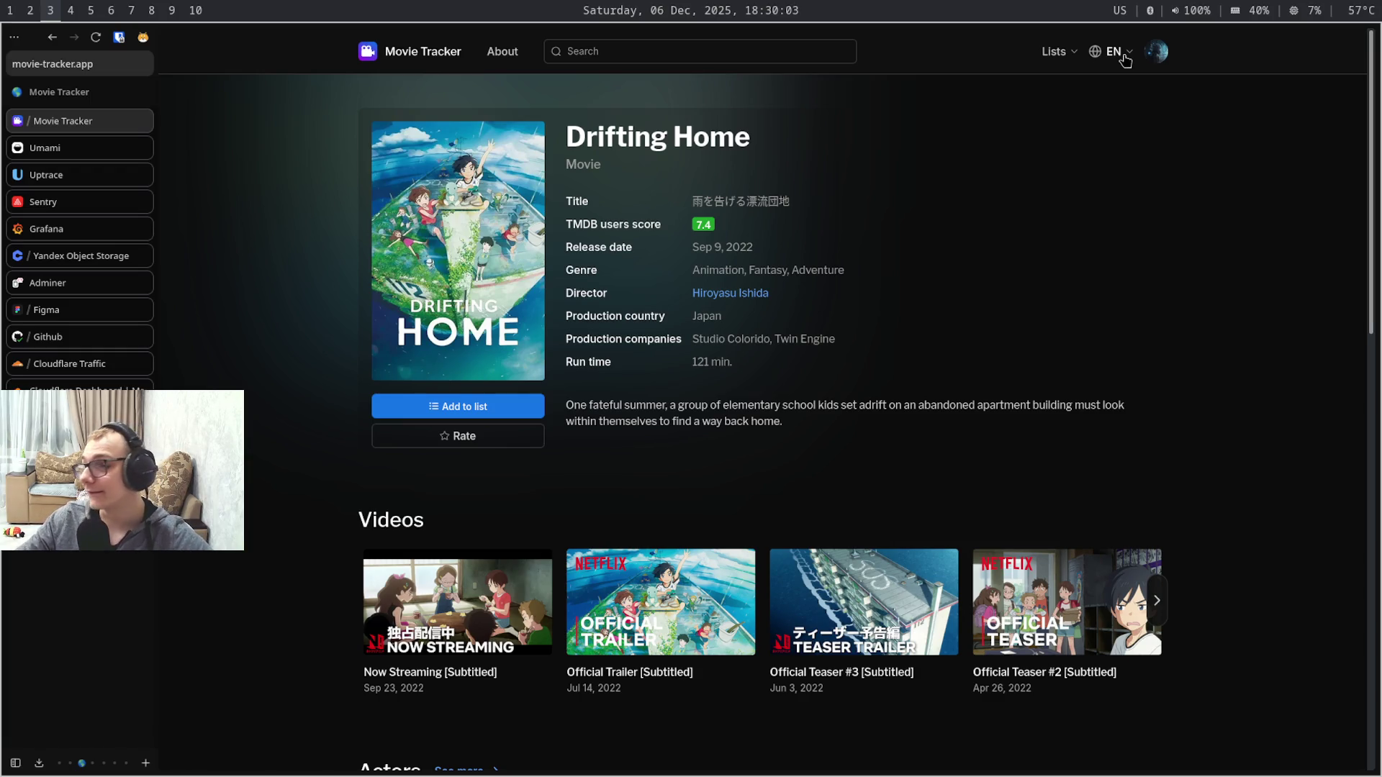
{"action": "key", "text": "super+7"}
{"action": "key", "text": "super+9"}
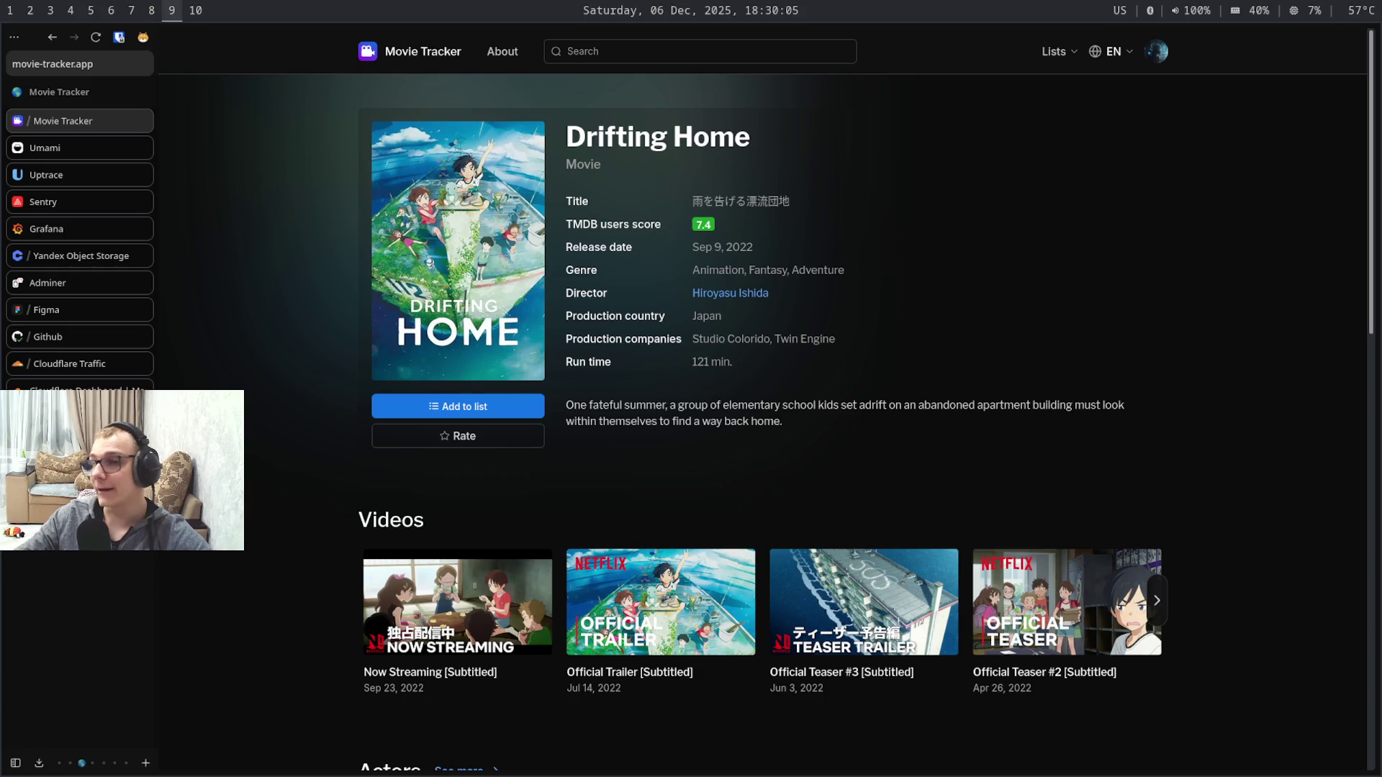
{"action": "key", "text": "super+3"}
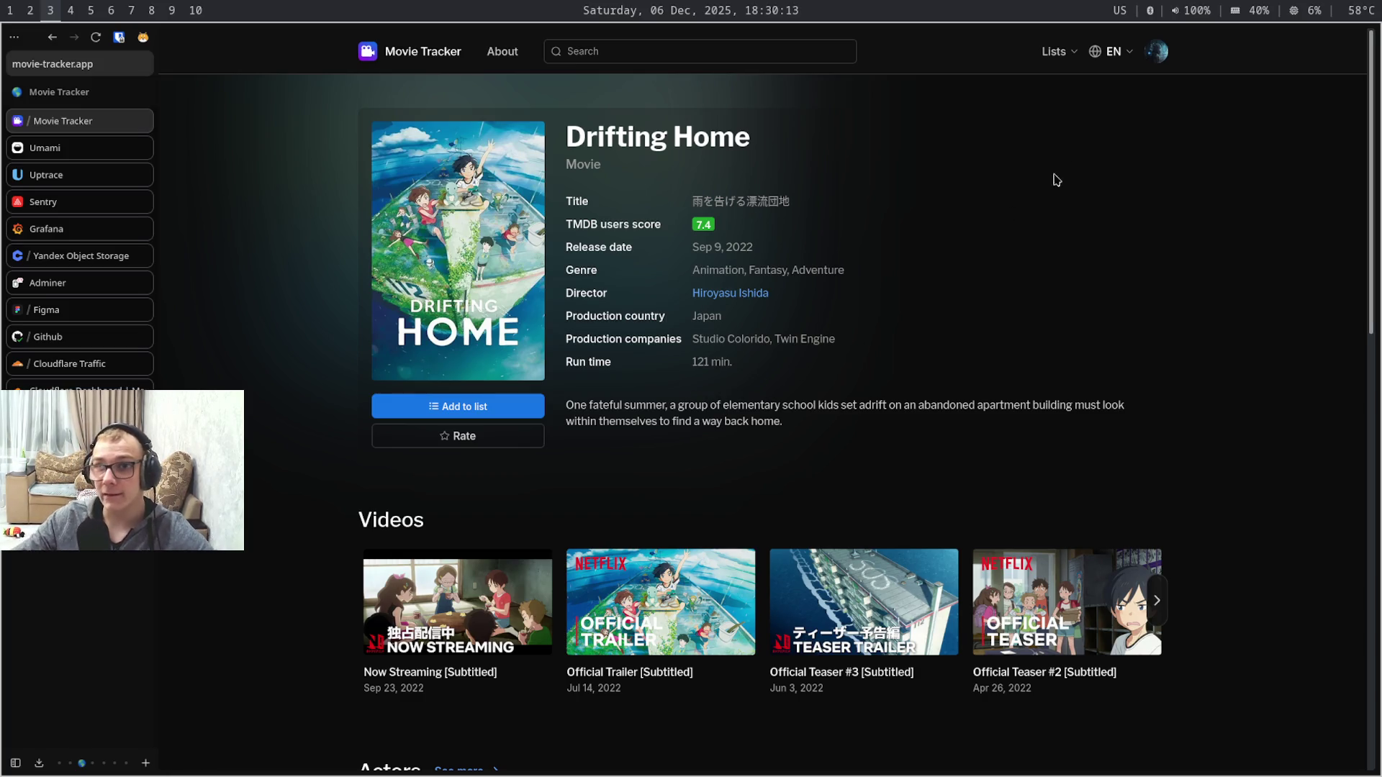
- Reach the Movie Tracker account settings via the avatar menu, switching workspaces away and back
{"action": "left_click", "coordinate": [1157, 52]}
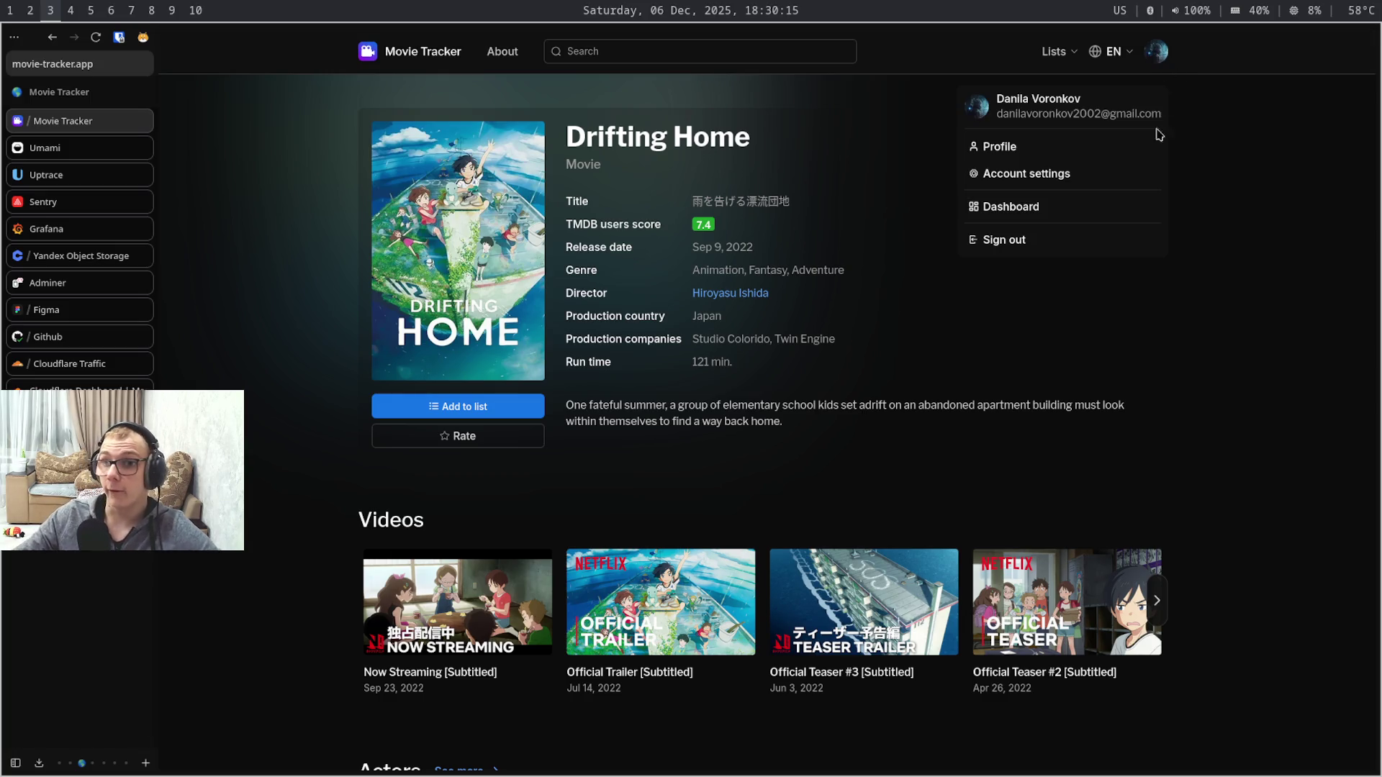
{"action": "left_click", "coordinate": [1123, 183]}
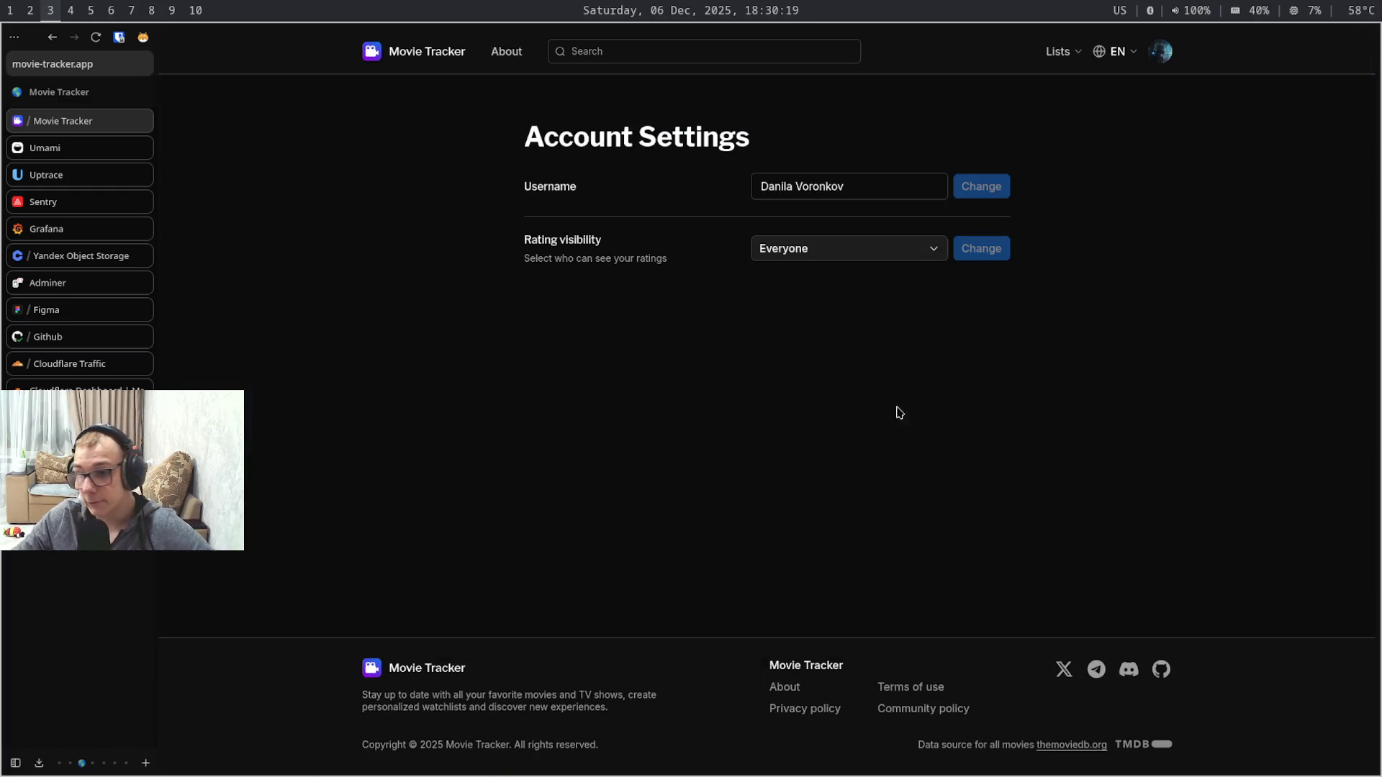
{"action": "key", "text": "super+7"}
{"action": "key", "text": "super+9"}
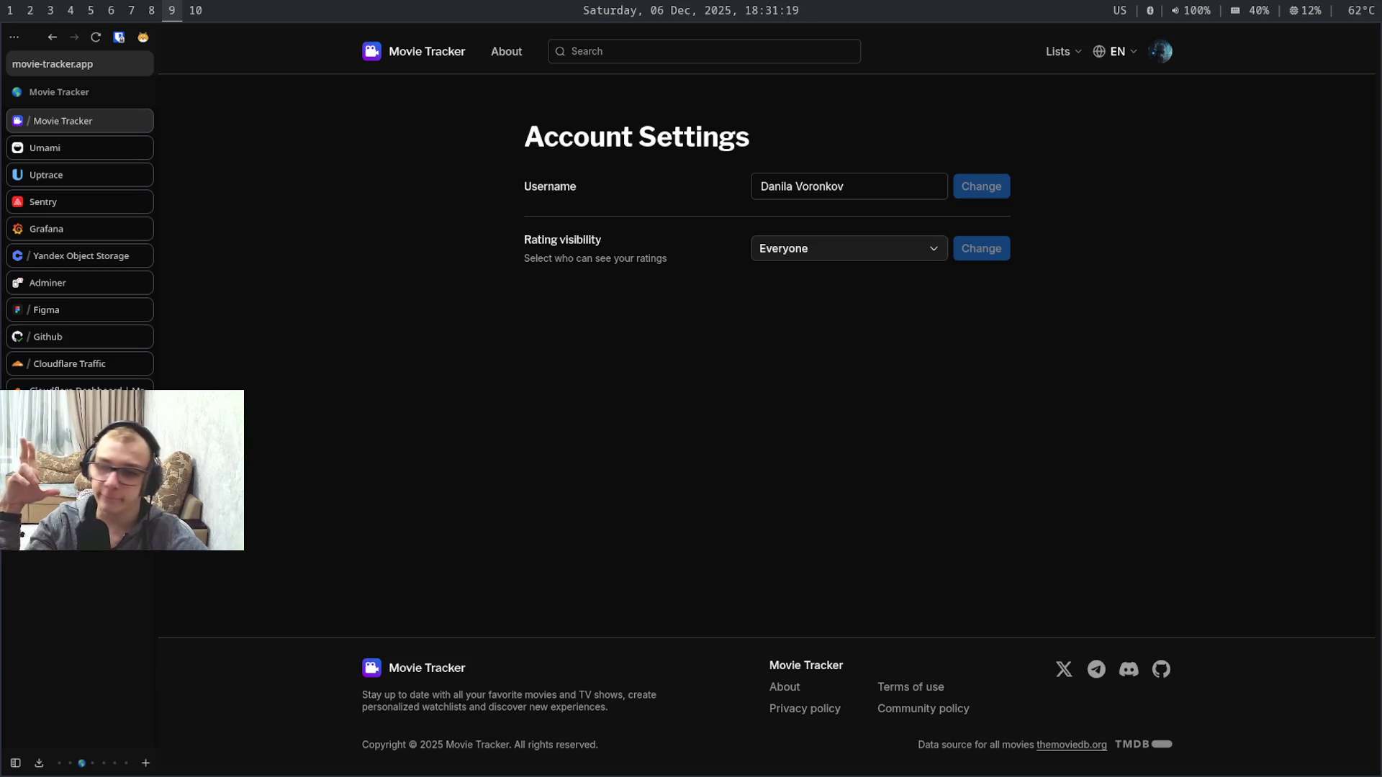
{"action": "key", "text": "super+3"}
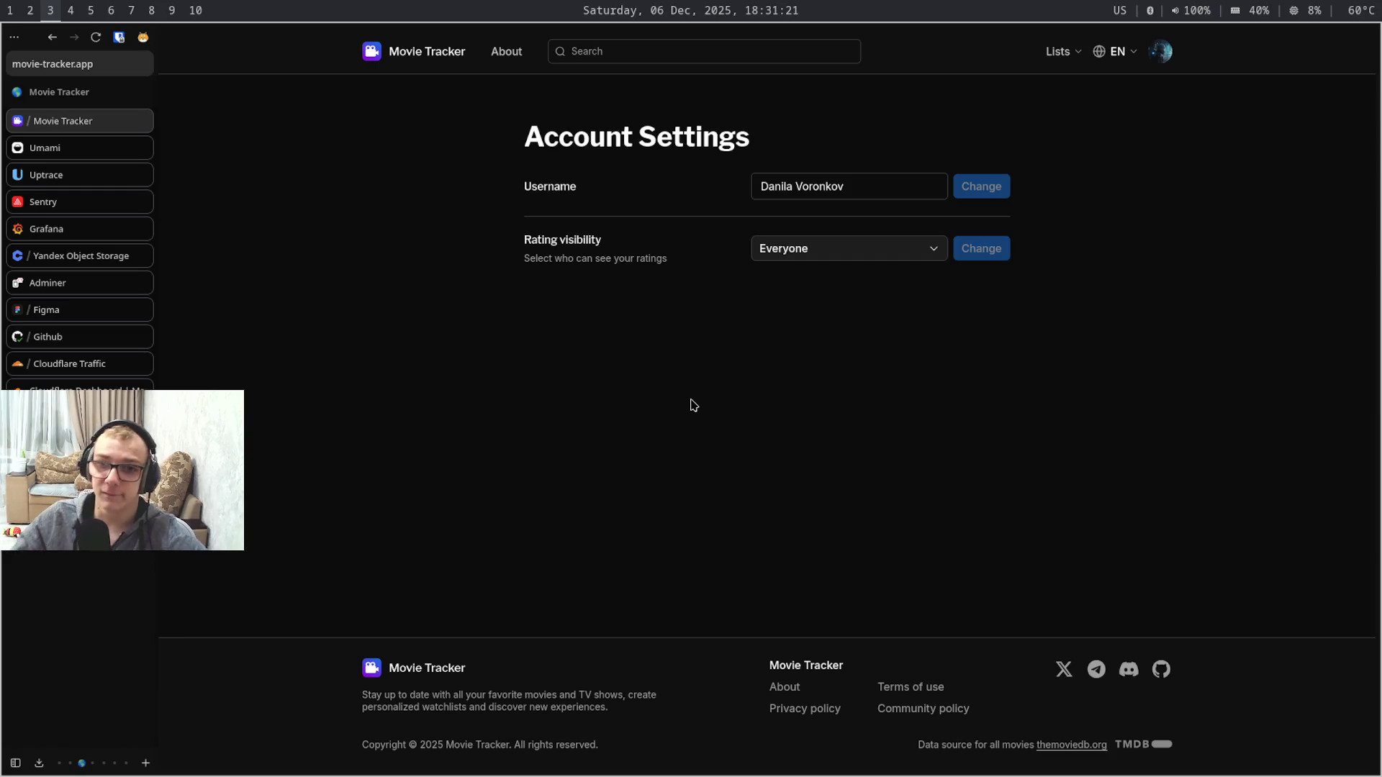
{"action": "left_click", "coordinate": [1112, 53]}
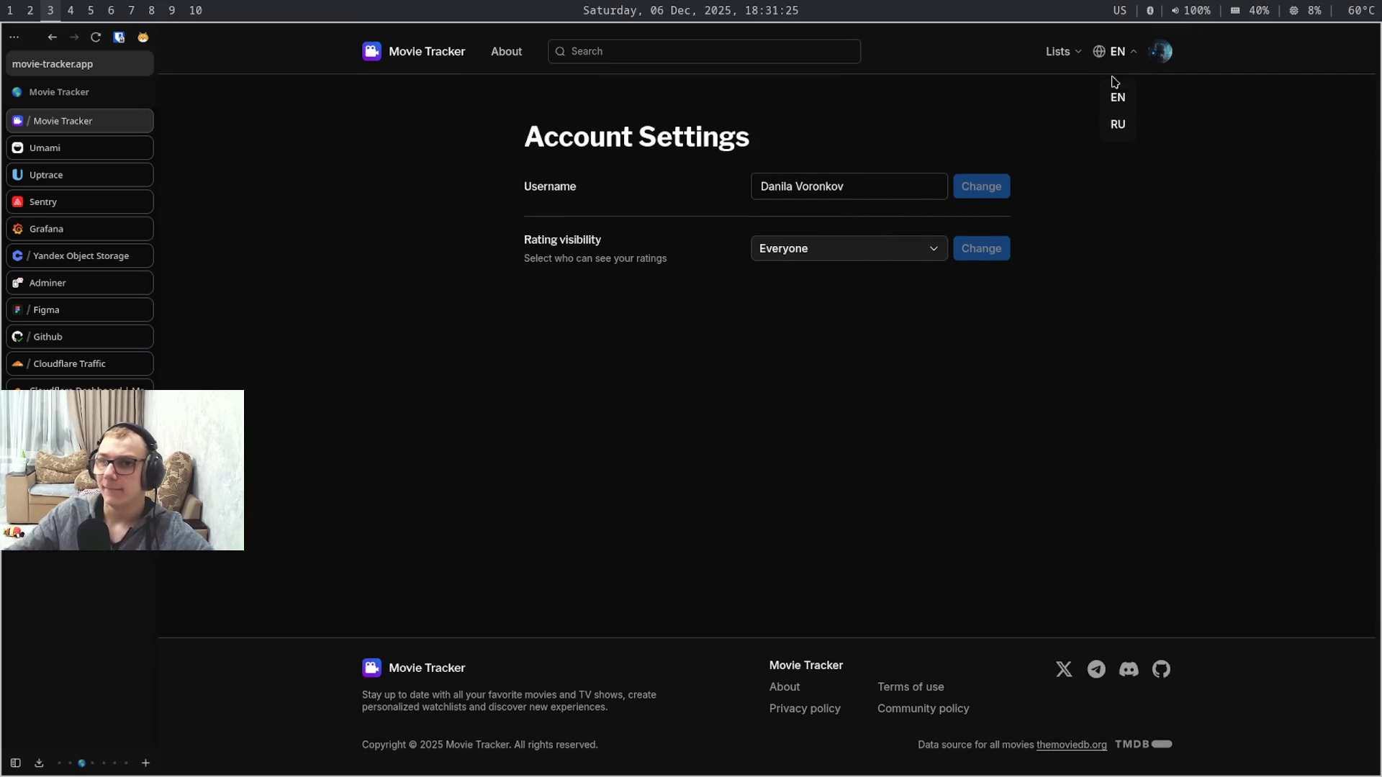
- Toggle the EN/RU language dropdown on account settings, then move to the search-results workspace
{"action": "left_click", "coordinate": [985, 454]}
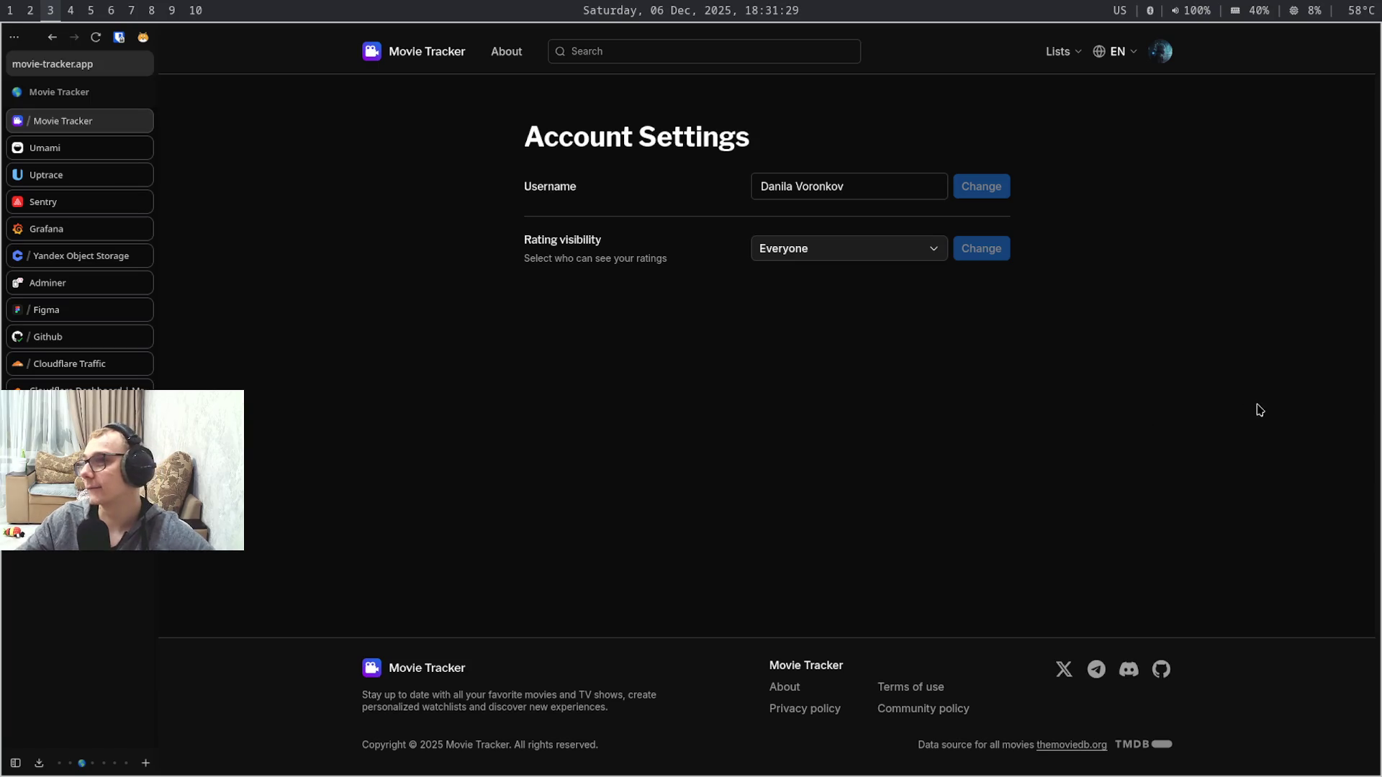
{"action": "key", "text": "super+9"}
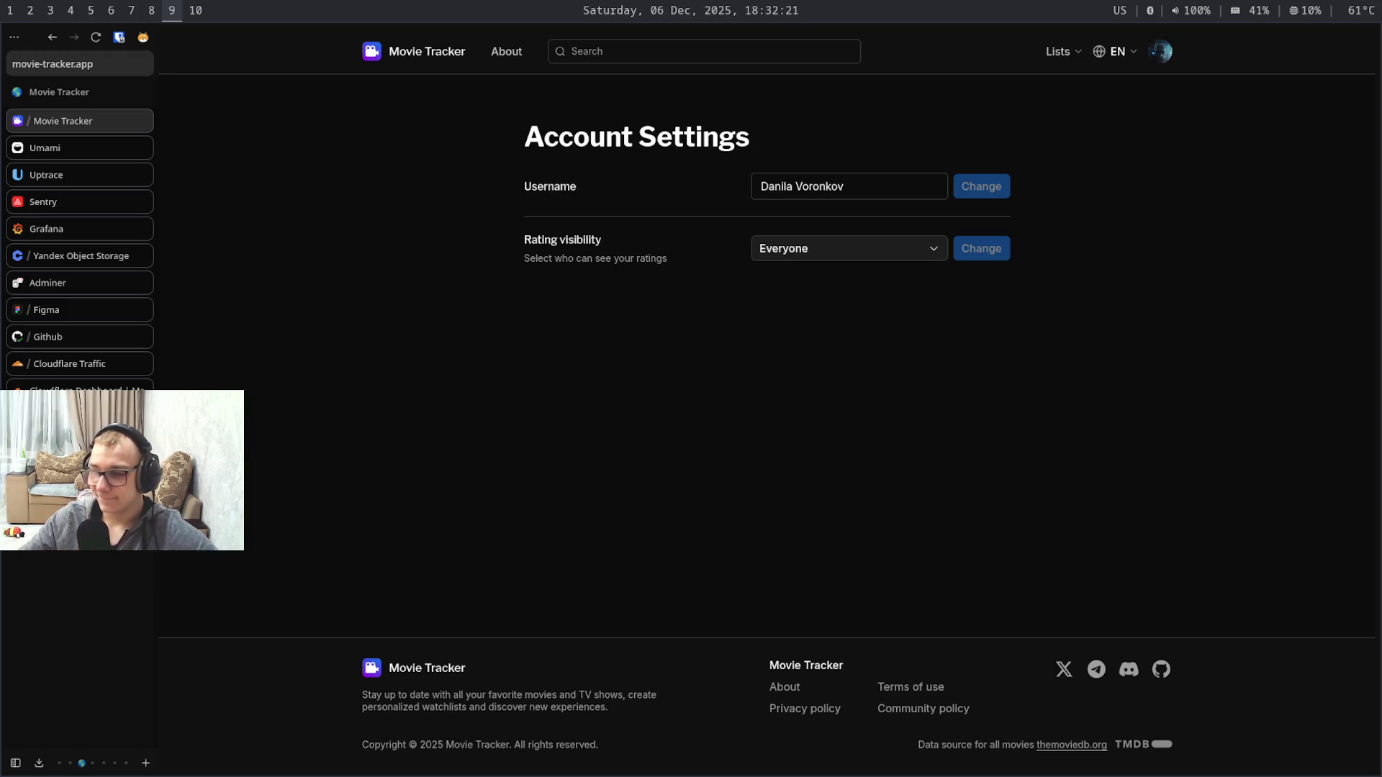
{"action": "key", "text": "super+3"}
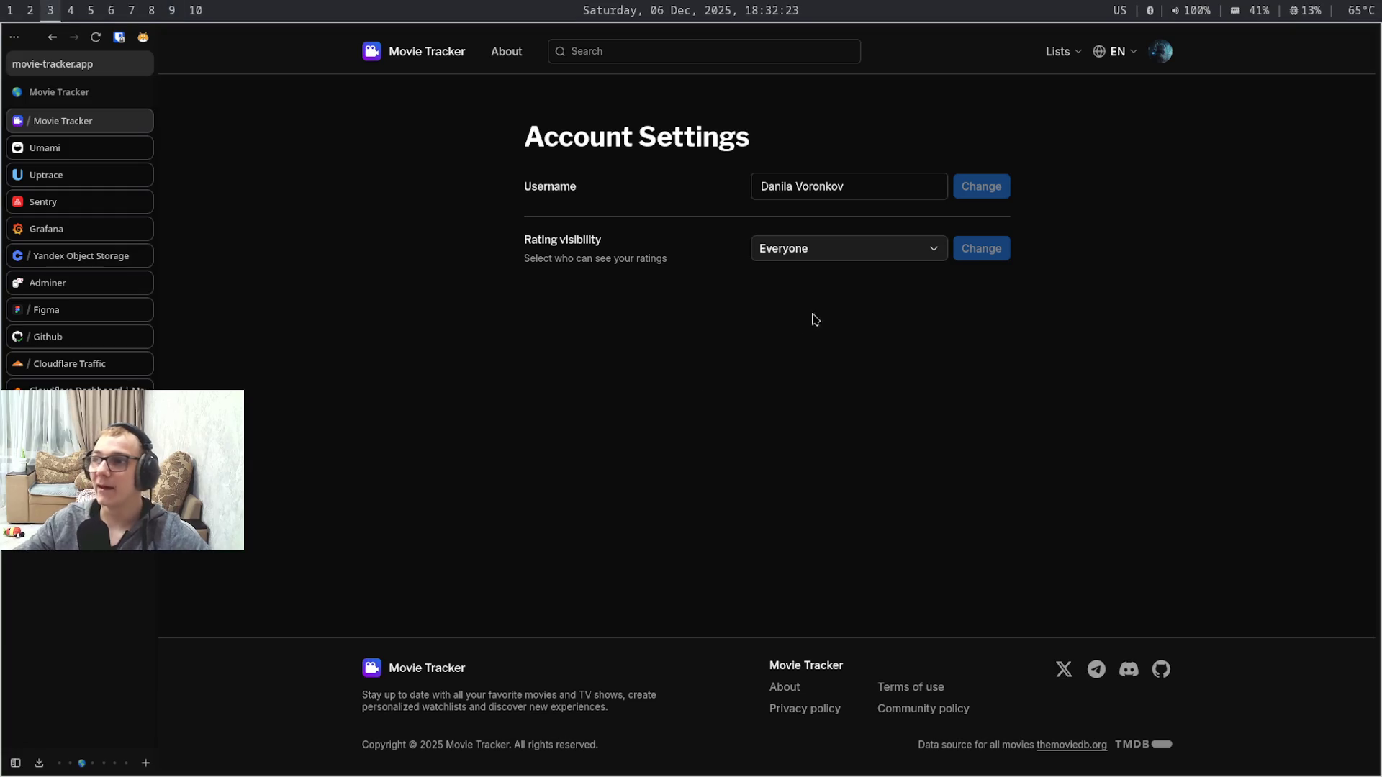
{"action": "left_click", "coordinate": [1117, 54]}
{"action": "left_click", "coordinate": [1117, 54]}
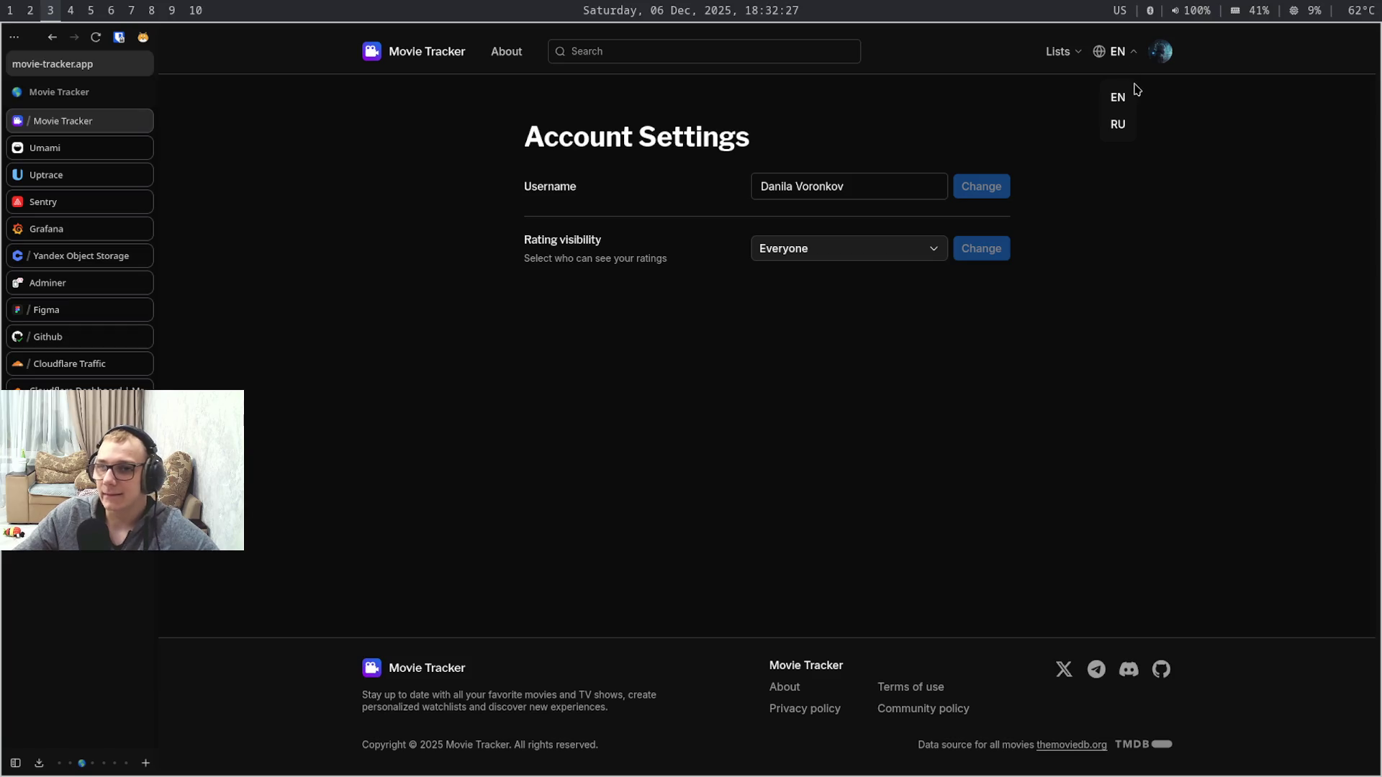
{"action": "key", "text": "super+4"}
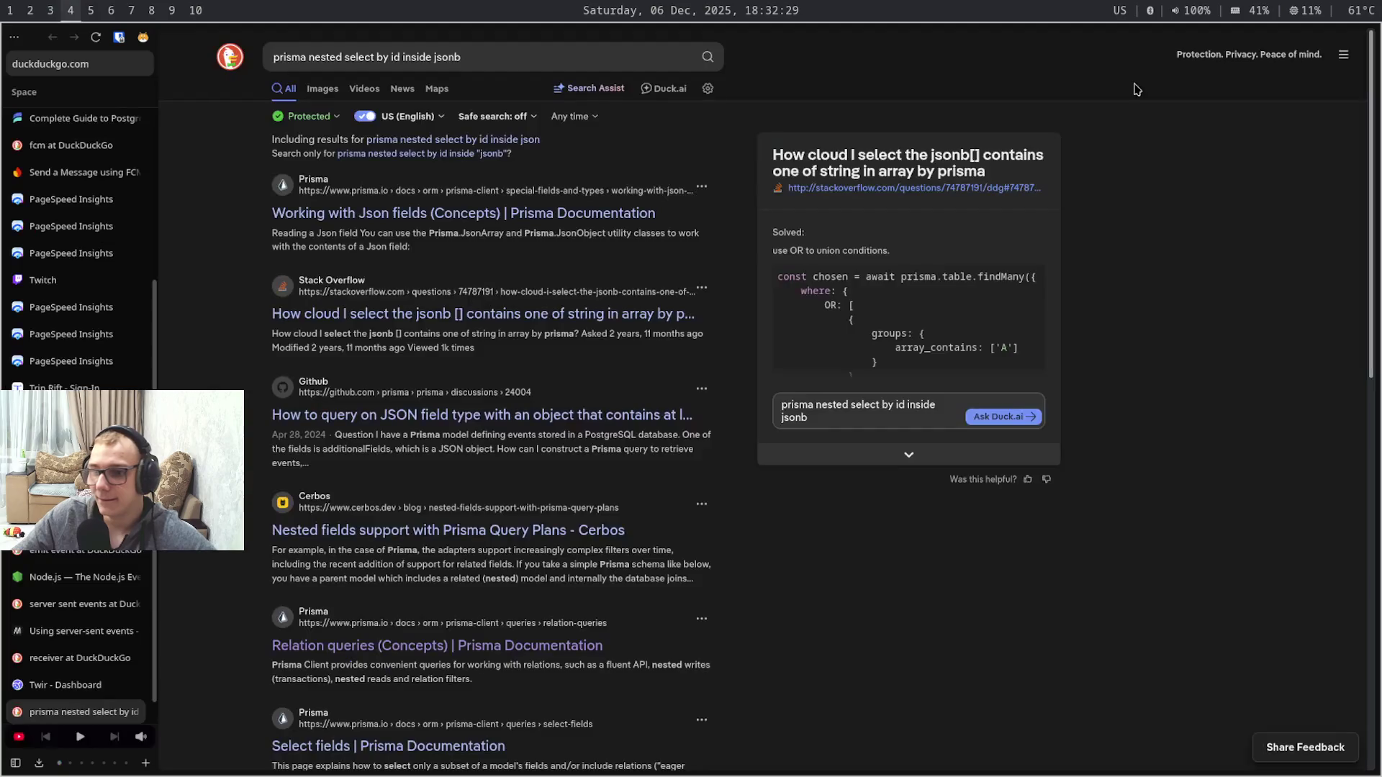
- Cycle through the browser tabs until the Trip Rift sign-in tab is active
{"action": "key", "text": "ctrl+Tab"}
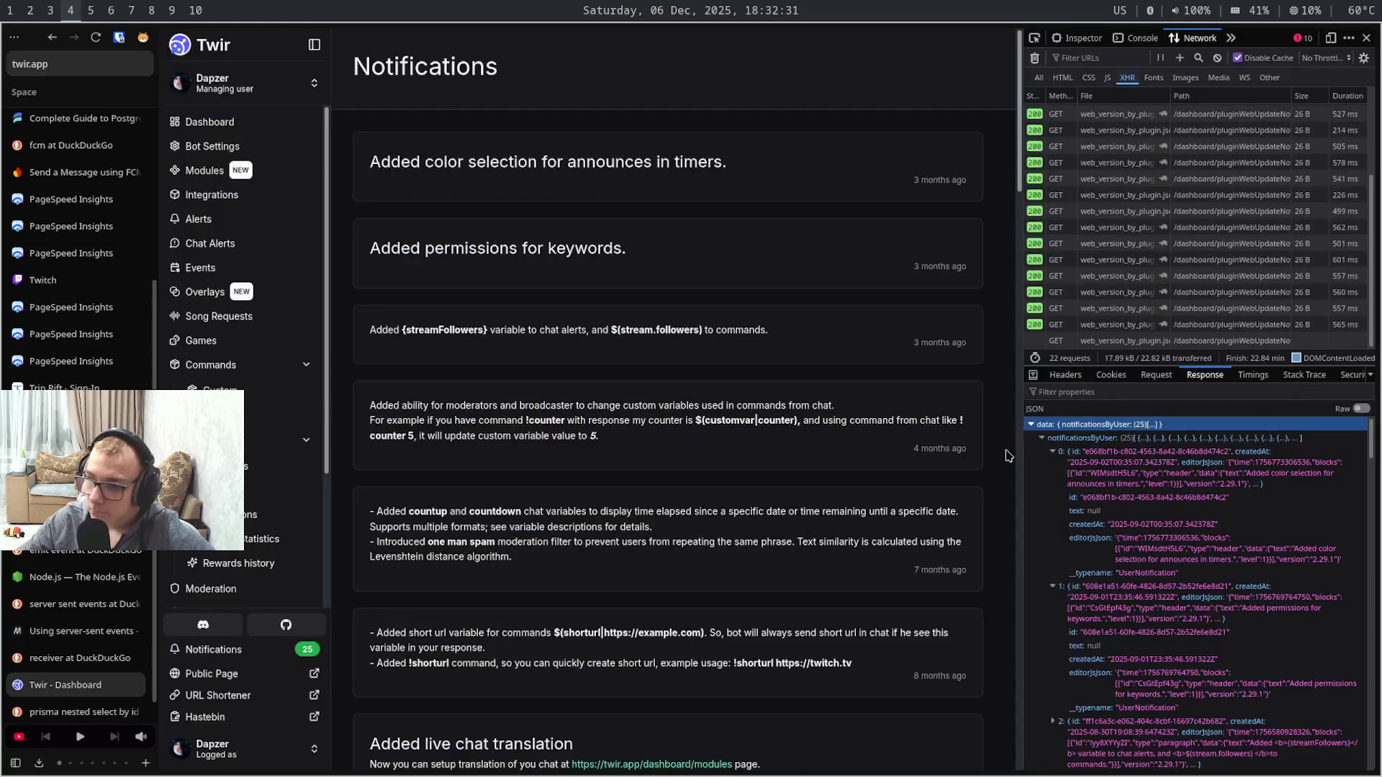
{"action": "key", "text": "ctrl+shift+Tab"}
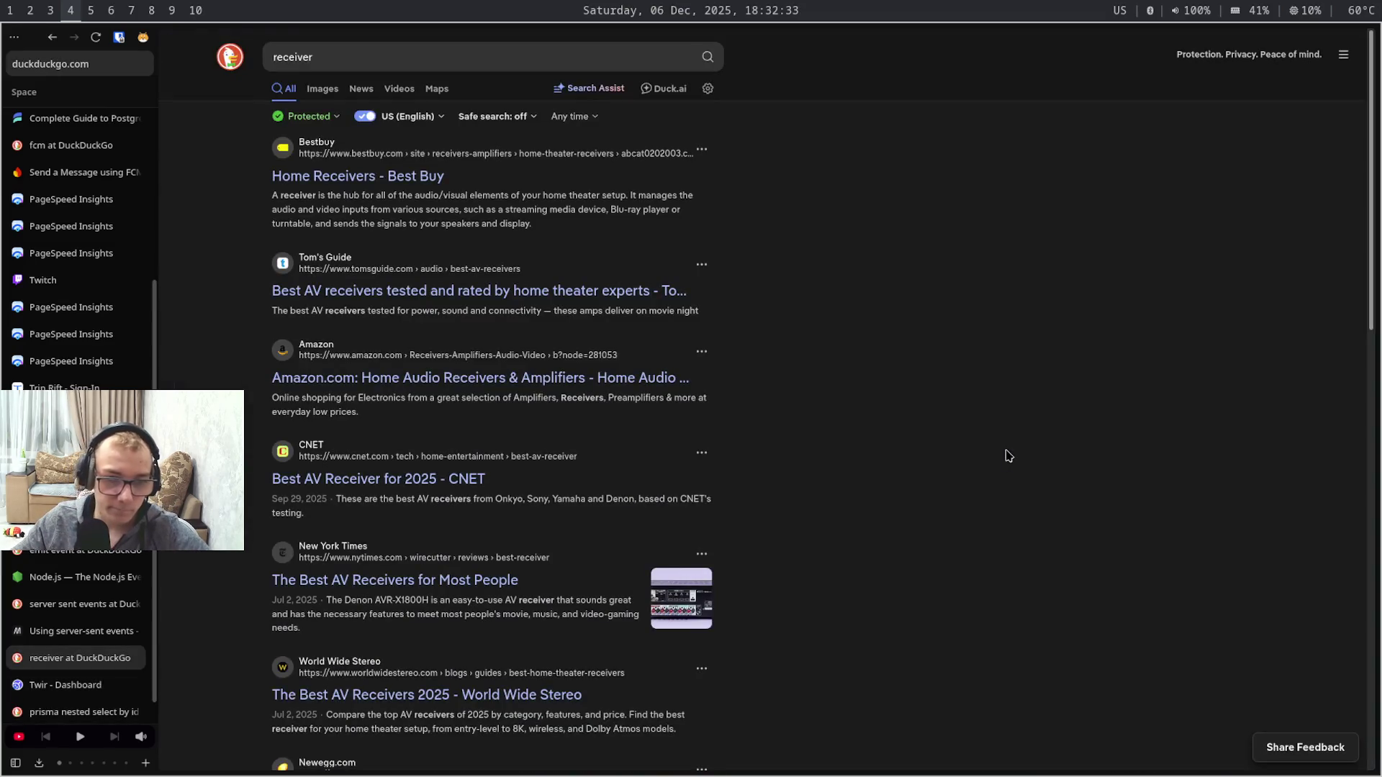
{"action": "key", "text": "ctrl+shift+Tab"}
{"action": "key", "text": "ctrl+shift+Tab"}
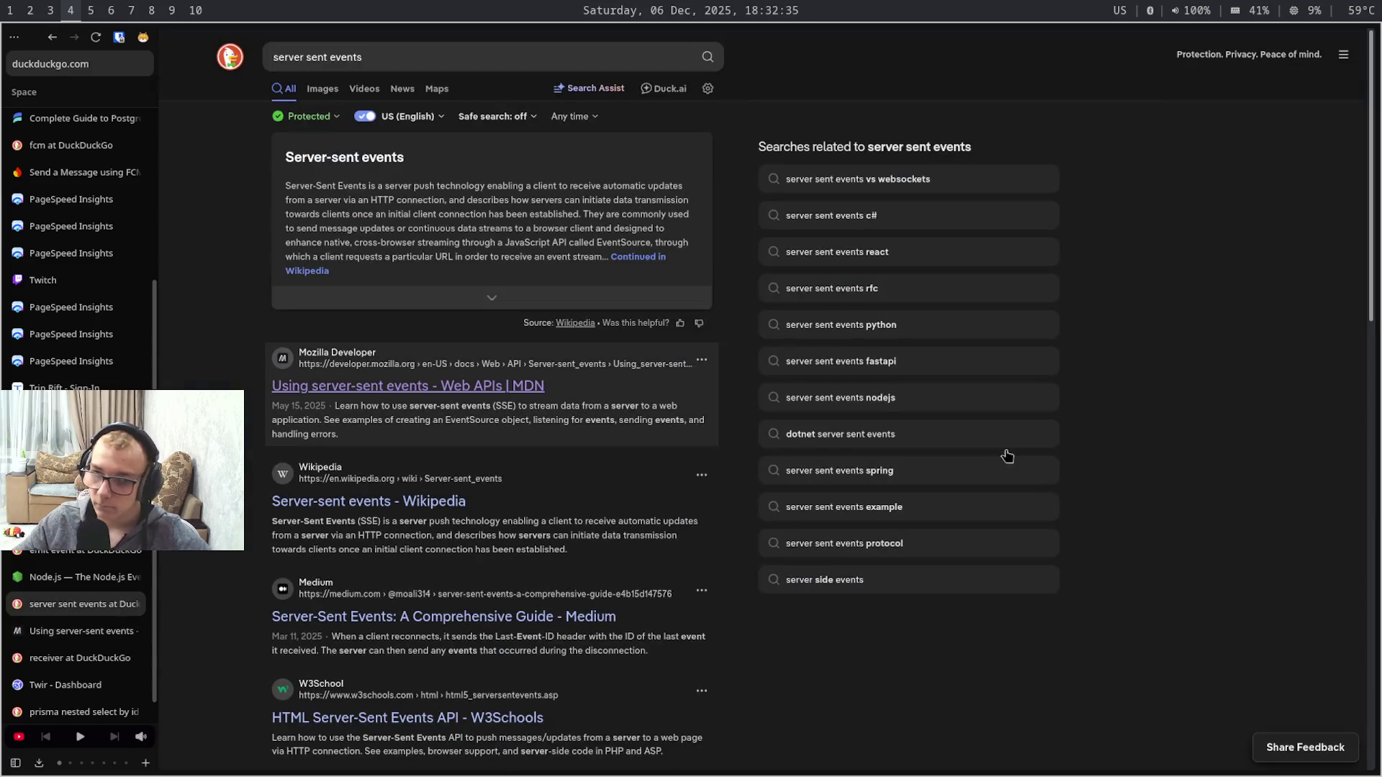
{"action": "key", "text": "ctrl+shift+Tab"}
{"action": "key", "text": "ctrl+Tab"}
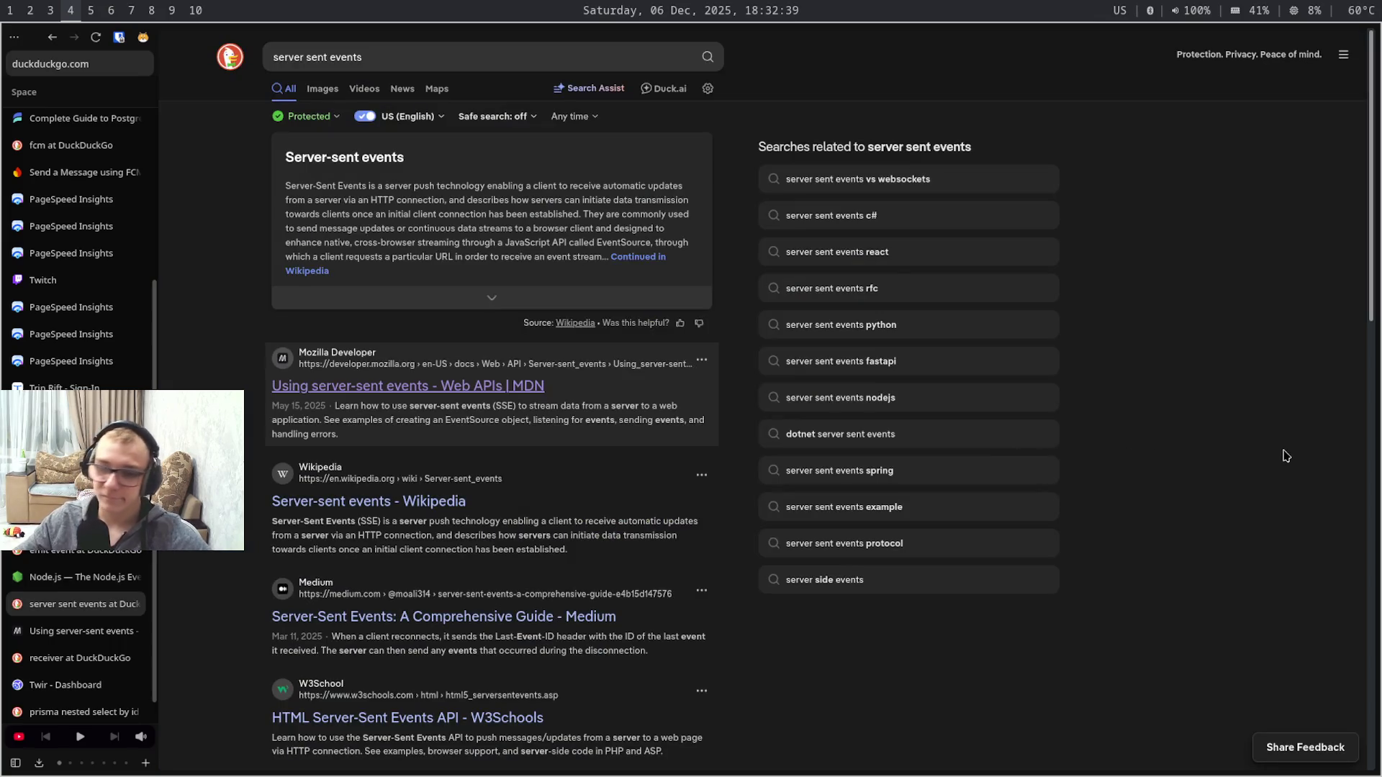
{"action": "key", "text": "ctrl+shift+Tab"}
{"action": "key", "text": "ctrl+shift+Tab"}
{"action": "key", "text": "ctrl+shift+Tab"}
{"action": "key", "text": "ctrl+shift+Tab"}
{"action": "key", "text": "ctrl+shift+Tab"}
{"action": "key", "text": "ctrl+shift+Tab"}
{"action": "key", "text": "ctrl+shift+Tab"}
{"action": "key", "text": "ctrl+shift+Tab"}
{"action": "key", "text": "ctrl+shift+Tab"}
{"action": "key", "text": "ctrl+shift+Tab"}
{"action": "key", "text": "ctrl+shift+Tab"}
{"action": "key", "text": "ctrl+Tab"}
{"action": "key", "text": "ctrl+Tab"}
{"action": "key", "text": "ctrl+Tab"}
{"action": "key", "text": "ctrl+Tab"}
{"action": "key", "text": "ctrl+Tab"}
{"action": "key", "text": "ctrl+Tab"}
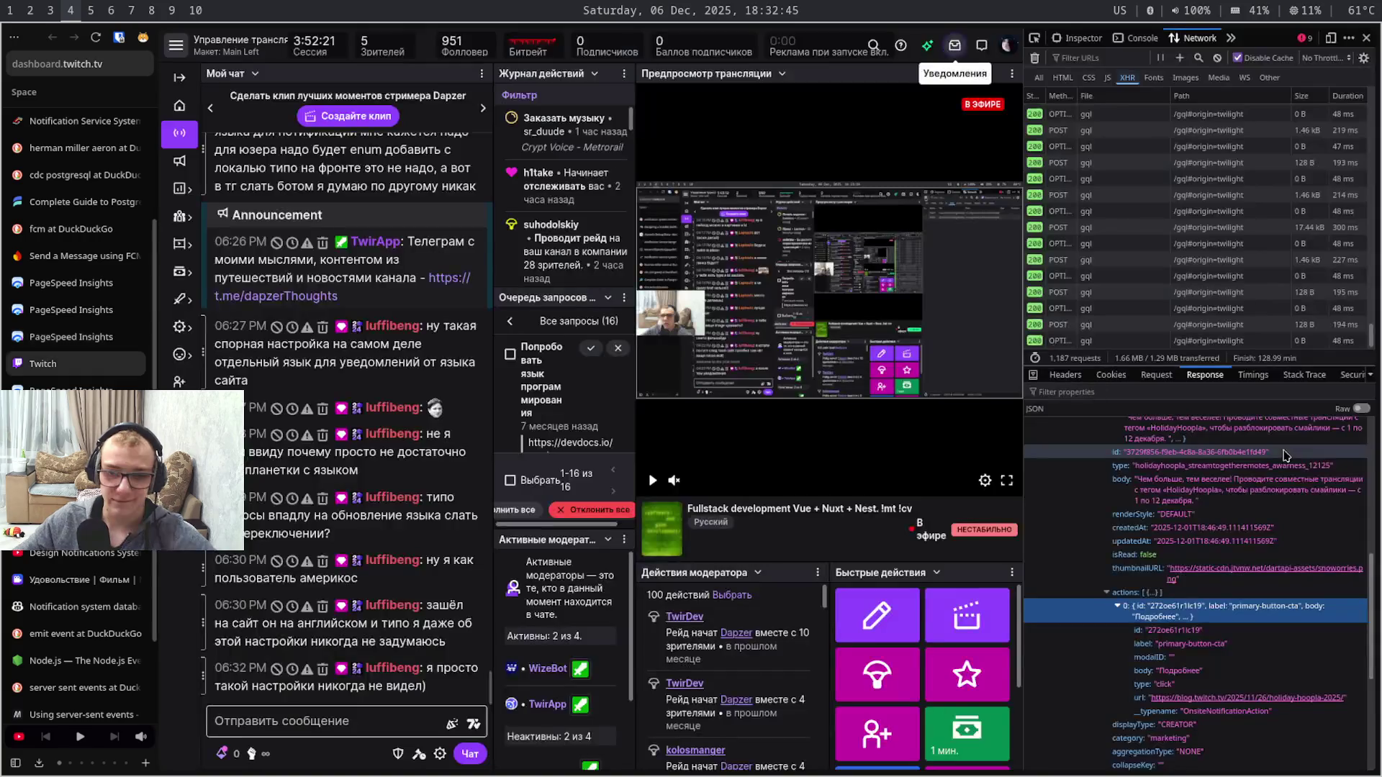
{"action": "key", "text": "ctrl+Tab"}
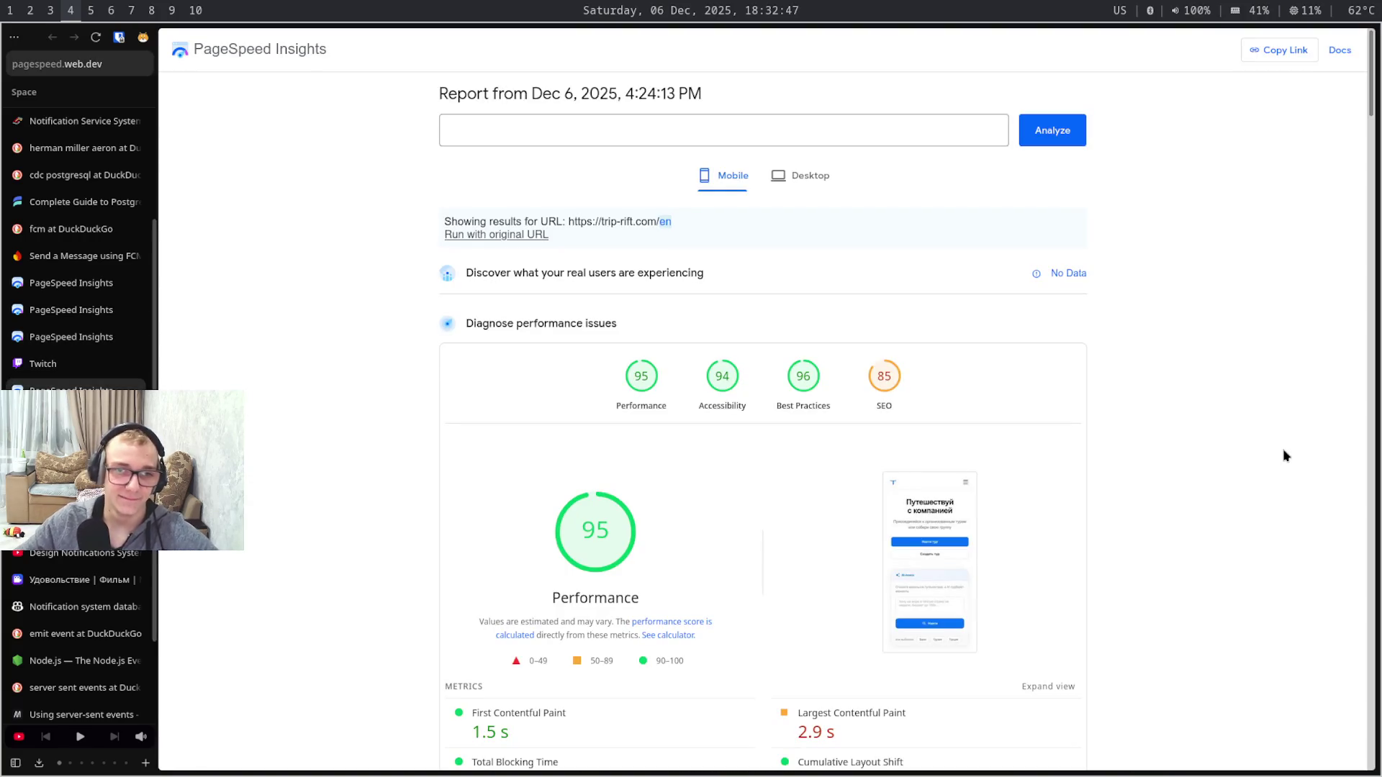
{"action": "key", "text": "ctrl+Tab"}
{"action": "key", "text": "ctrl+Tab"}
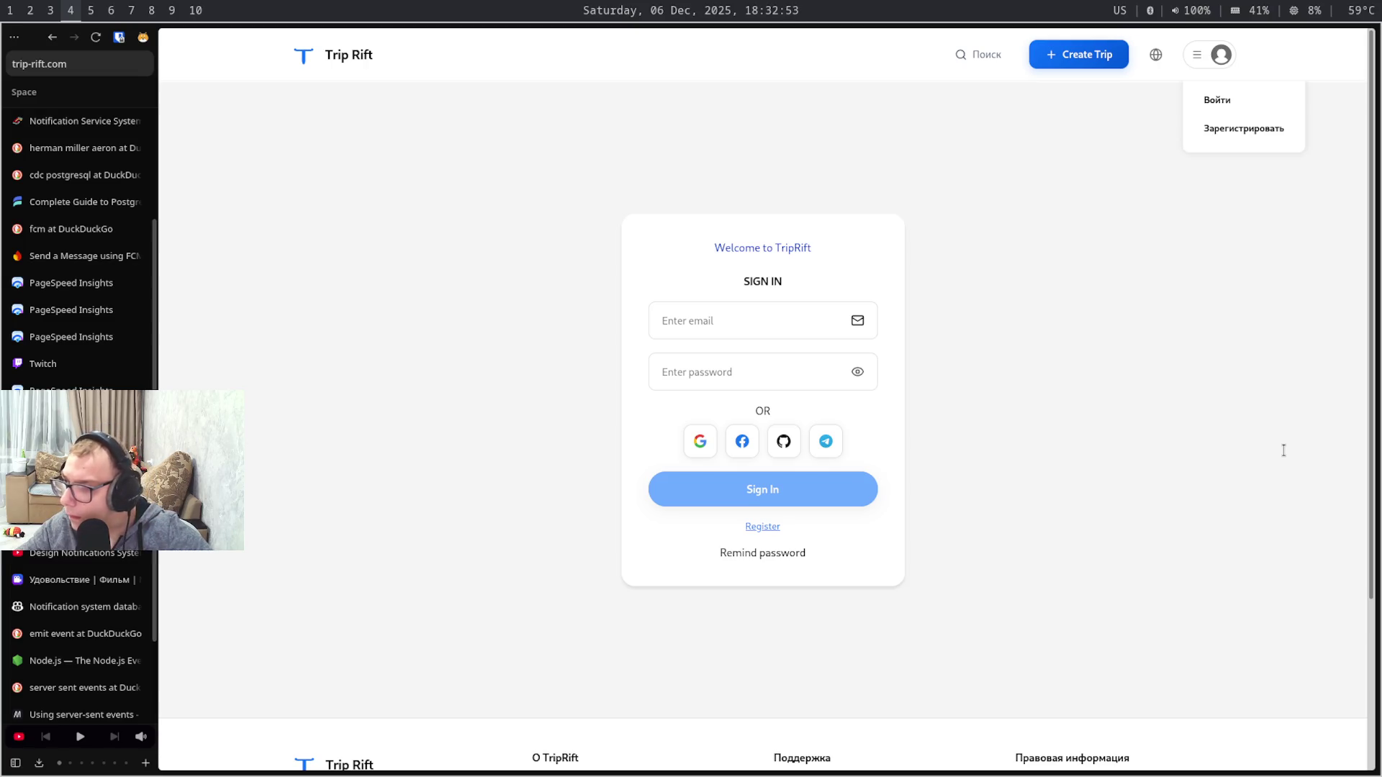
- Dismiss the Trip Rift account menu and move on to the next browser tab
{"action": "left_click", "coordinate": [1285, 455]}
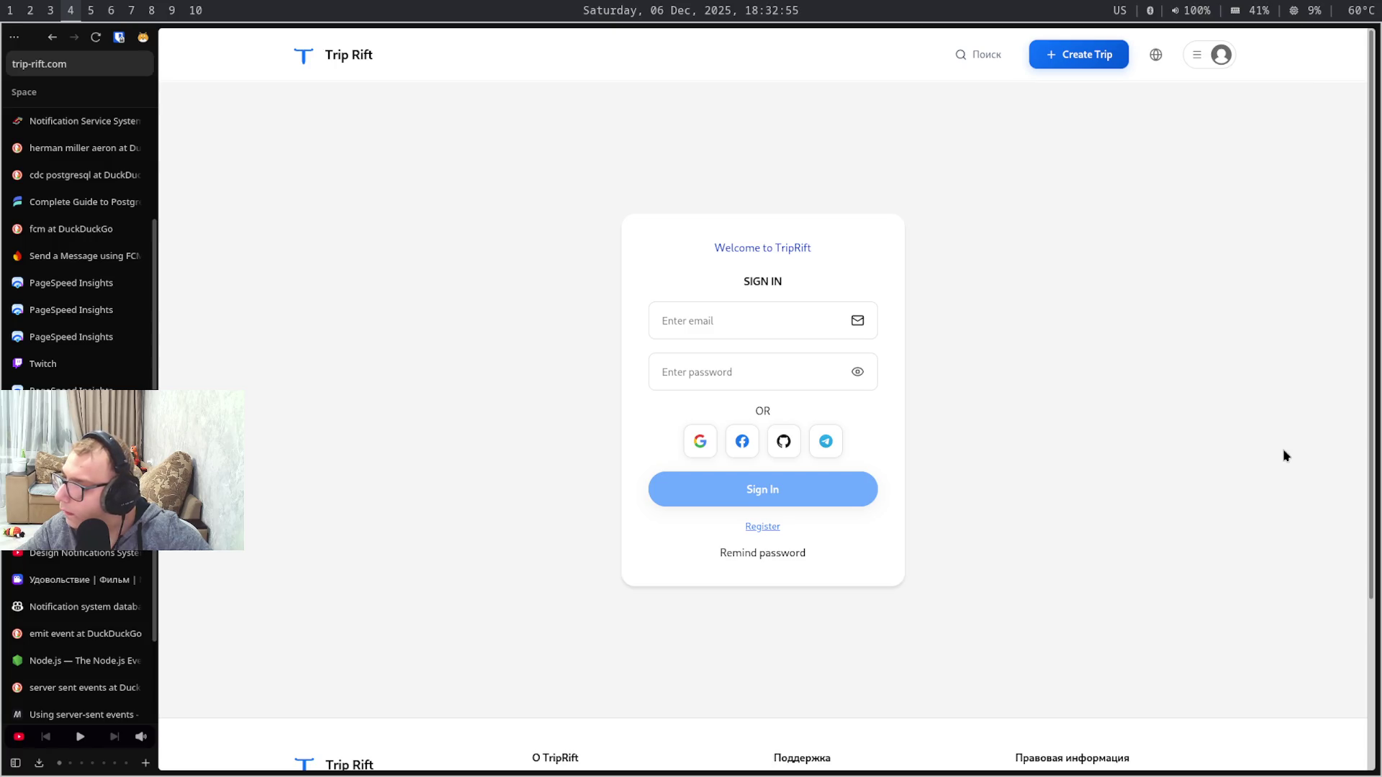
{"action": "scroll", "coordinate": [1285, 454], "scroll_direction": "down", "scroll_amount": 3}
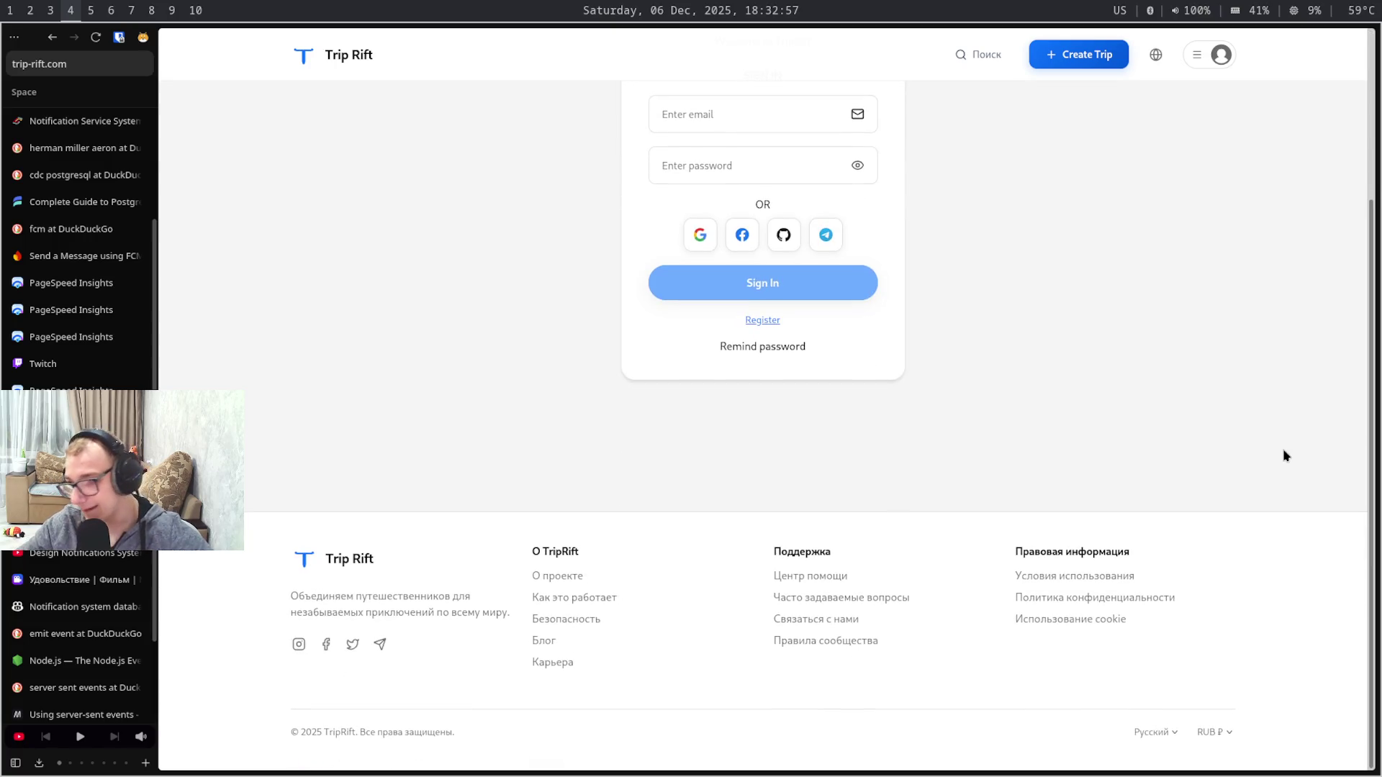
{"action": "scroll", "coordinate": [1285, 455], "scroll_direction": "up", "scroll_amount": 3}
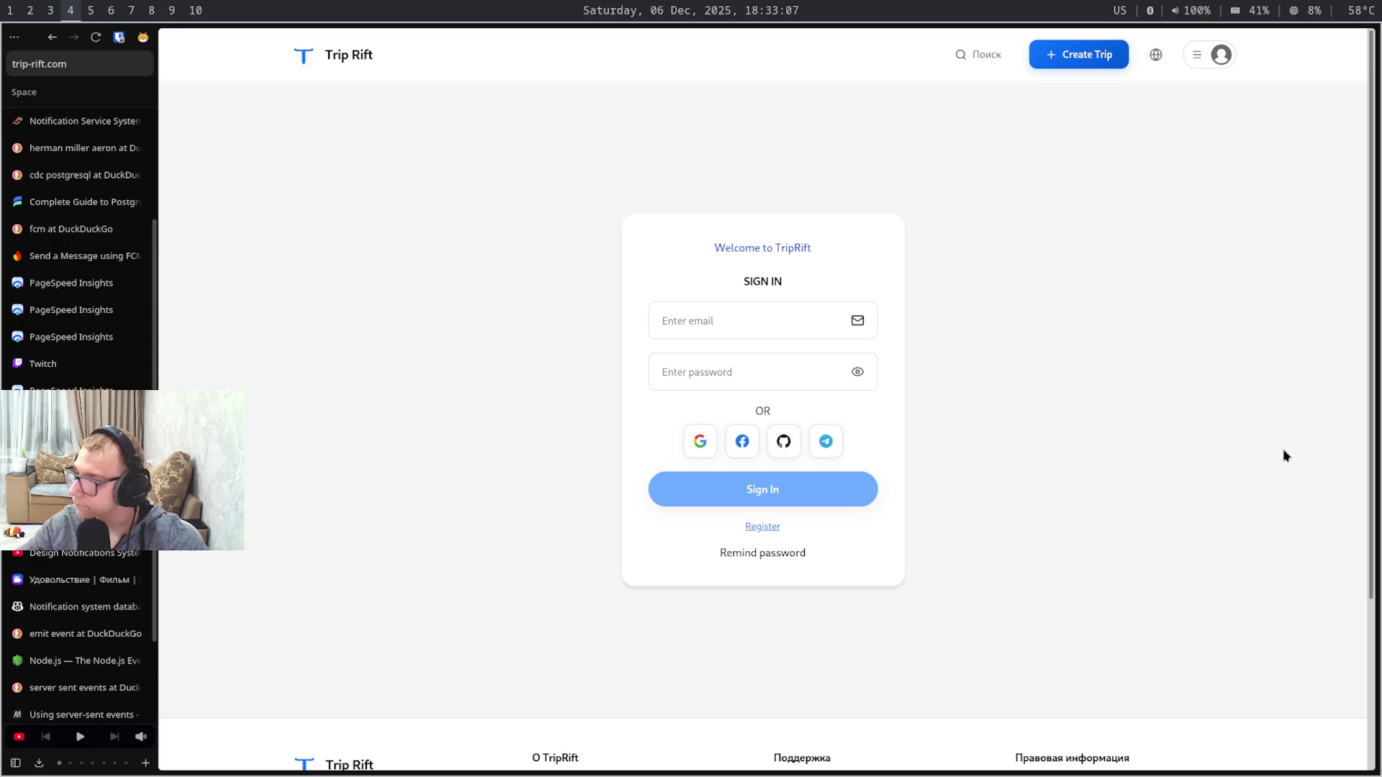
{"action": "scroll", "coordinate": [1283, 454], "scroll_direction": "down", "scroll_amount": 2}
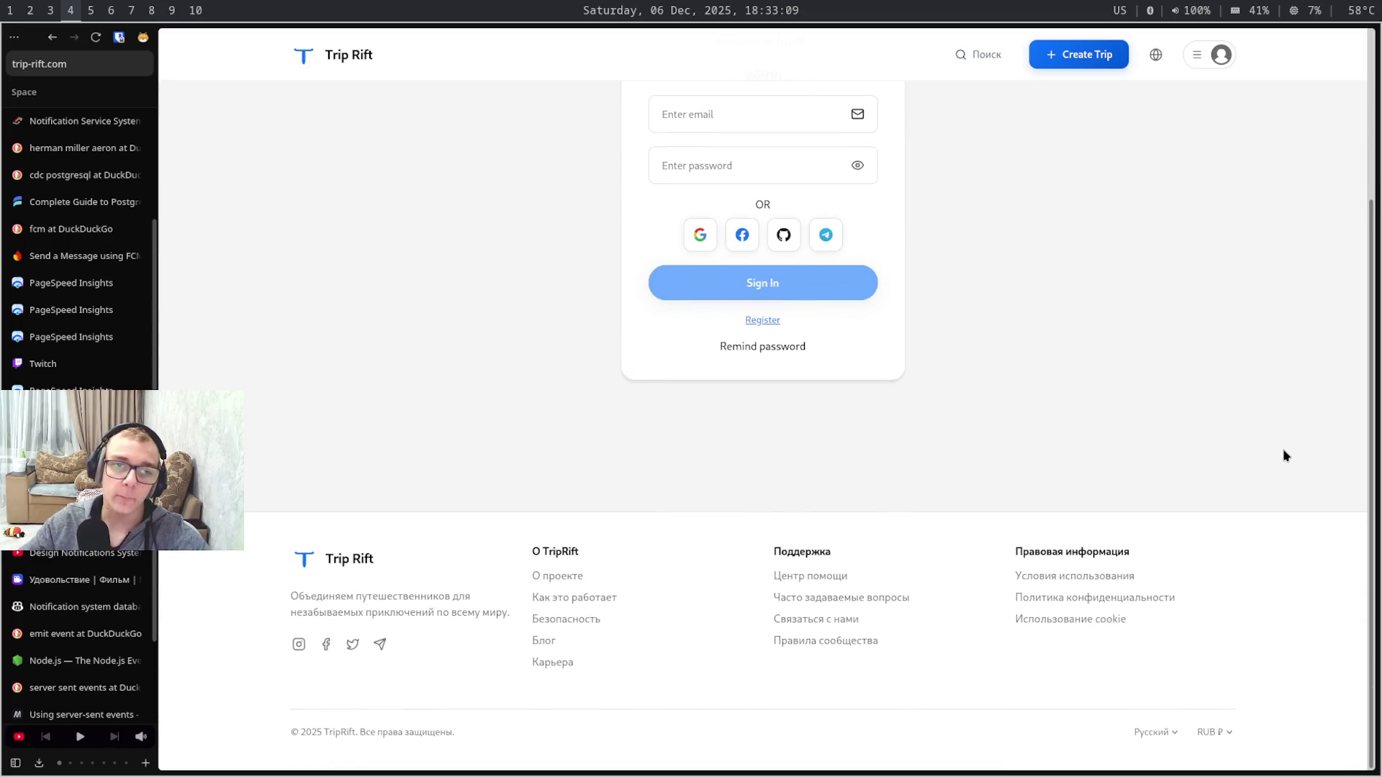
{"action": "key", "text": "ctrl+Tab"}
{"action": "key", "text": "ctrl+Tab"}
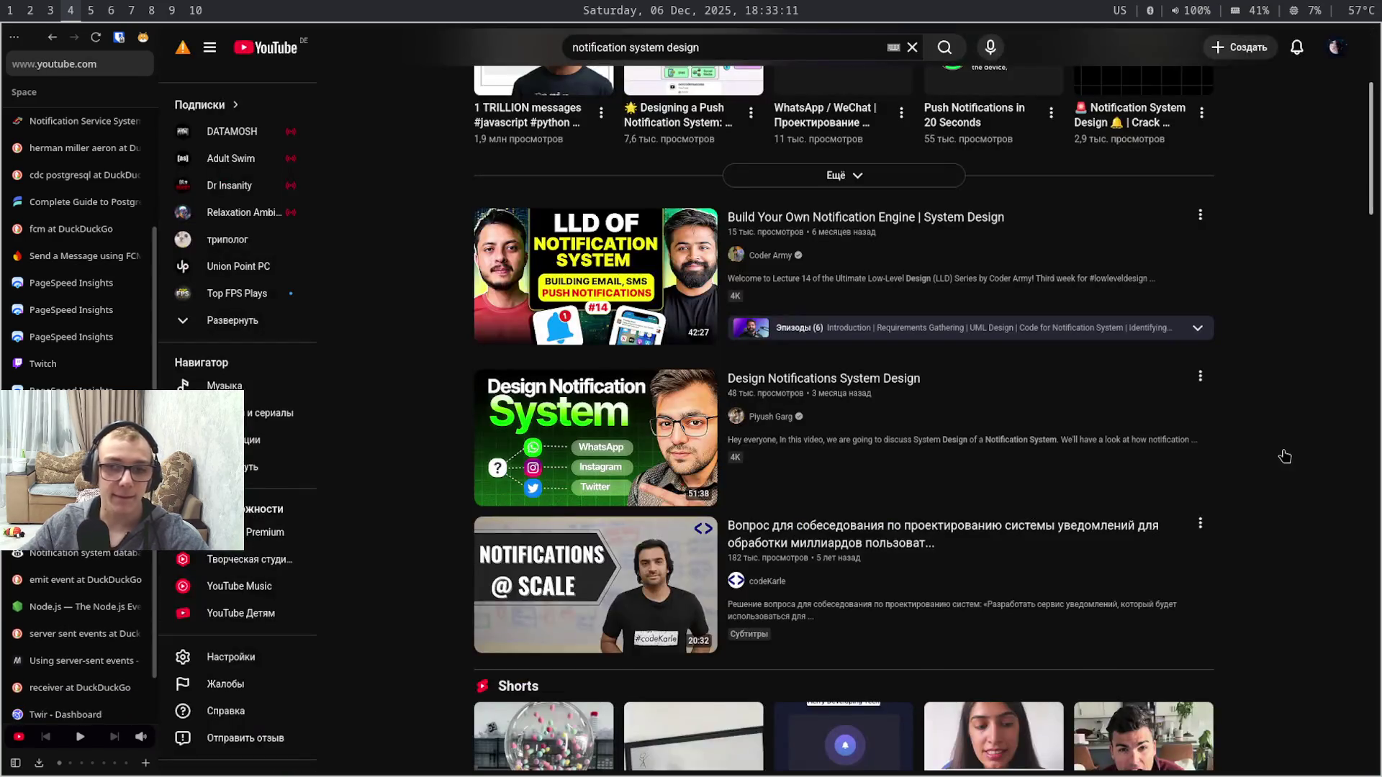
{"action": "scroll", "coordinate": [1283, 454], "scroll_direction": "down", "scroll_amount": 5}
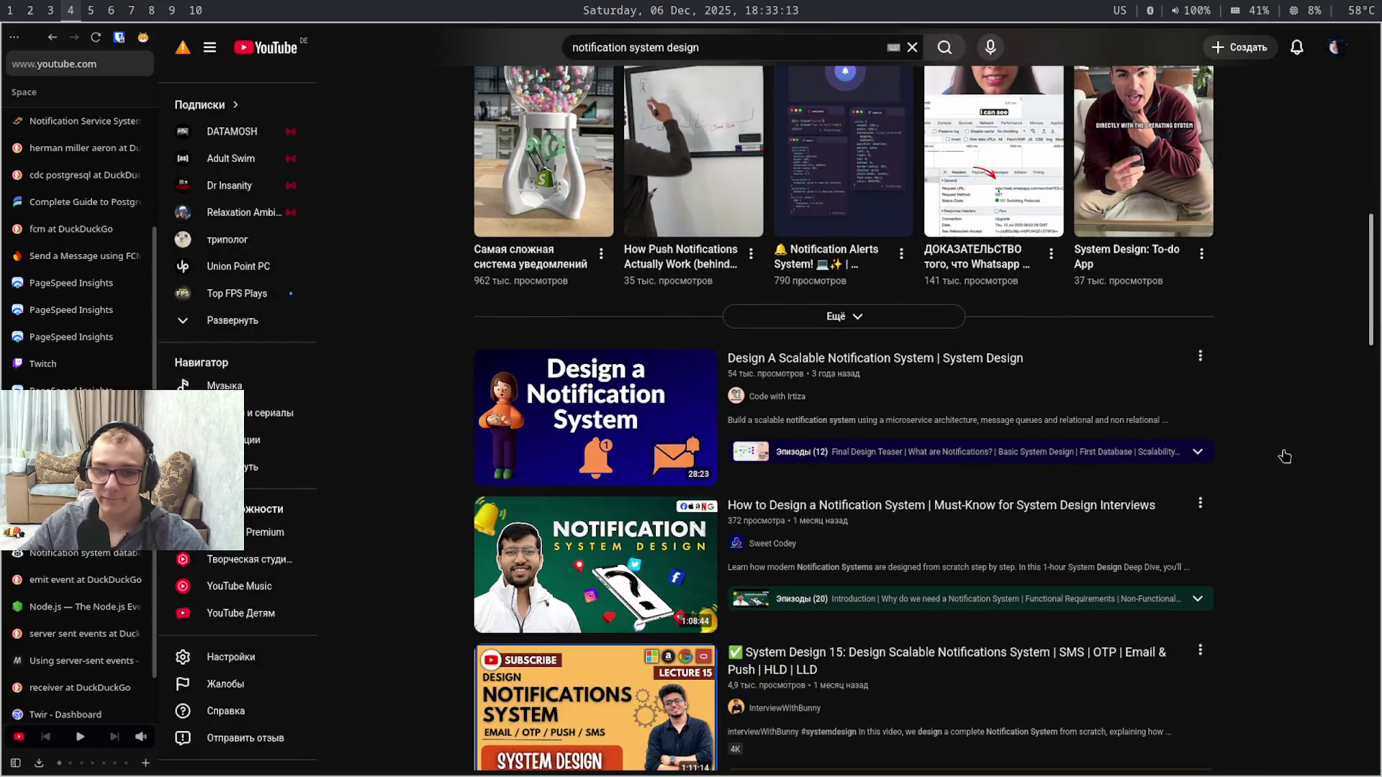
{"action": "scroll", "coordinate": [1038, 452], "scroll_direction": "up", "scroll_amount": 5}
{"action": "scroll", "coordinate": [1037, 451], "scroll_direction": "up", "scroll_amount": 3}
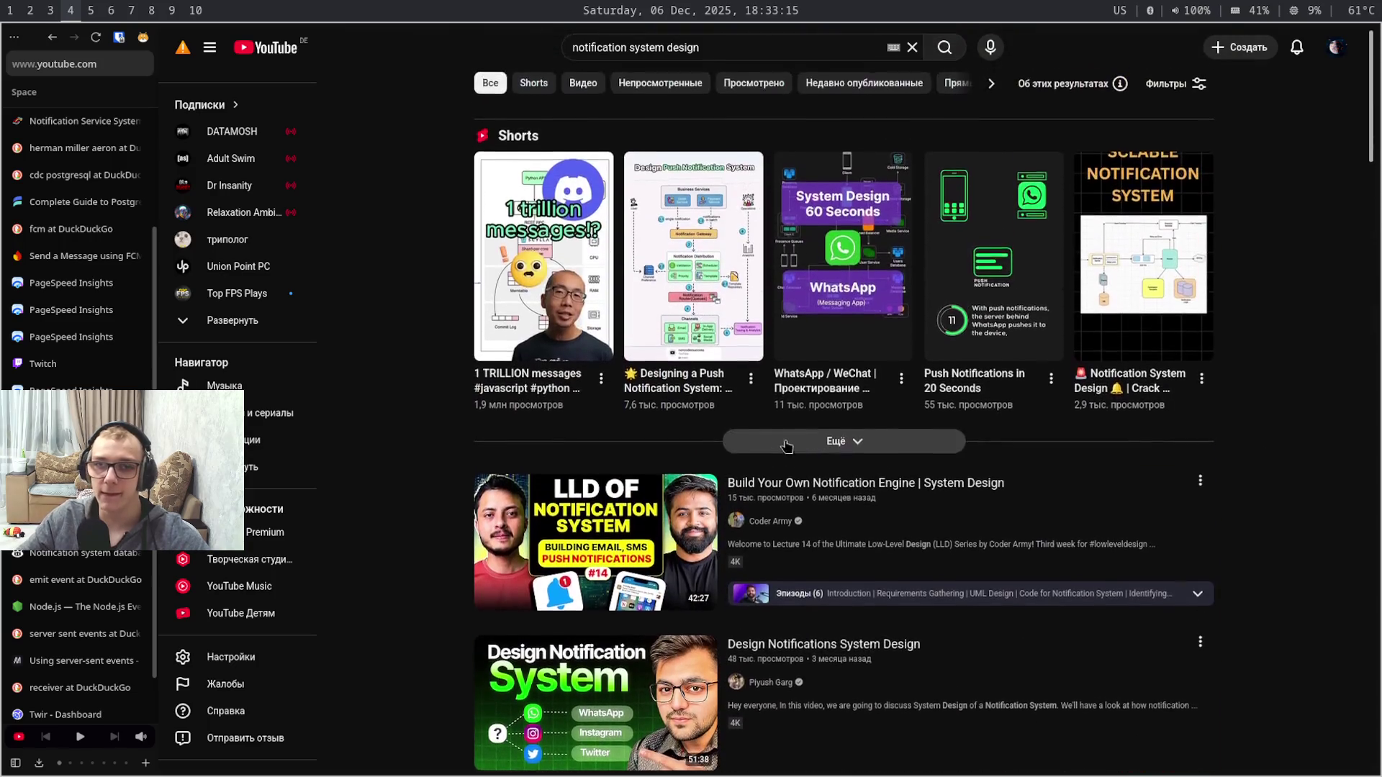
{"action": "scroll", "coordinate": [422, 162], "scroll_direction": "down", "scroll_amount": 6}
{"action": "scroll", "coordinate": [423, 164], "scroll_direction": "down", "scroll_amount": 5}
{"action": "scroll", "coordinate": [423, 164], "scroll_direction": "down", "scroll_amount": 5}
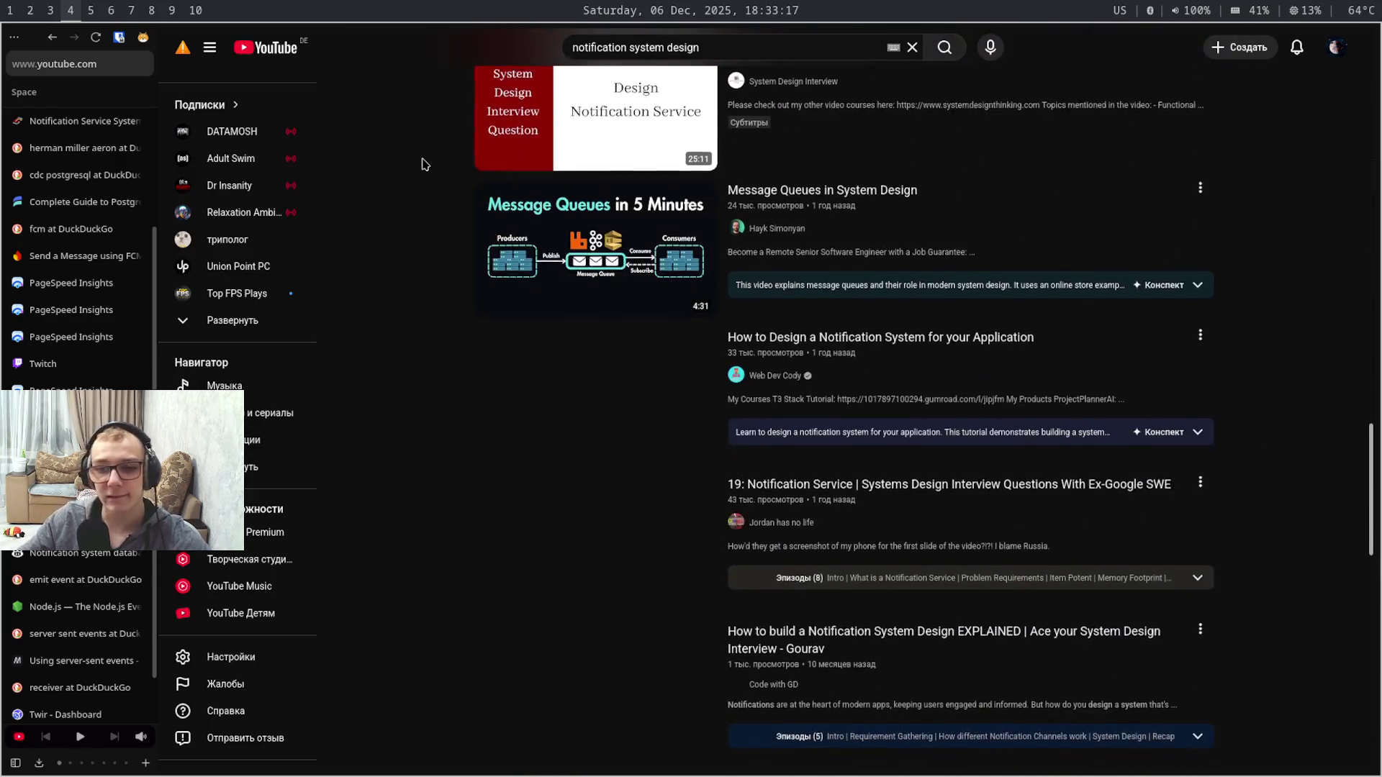
{"action": "scroll", "coordinate": [422, 165], "scroll_direction": "down", "scroll_amount": 5}
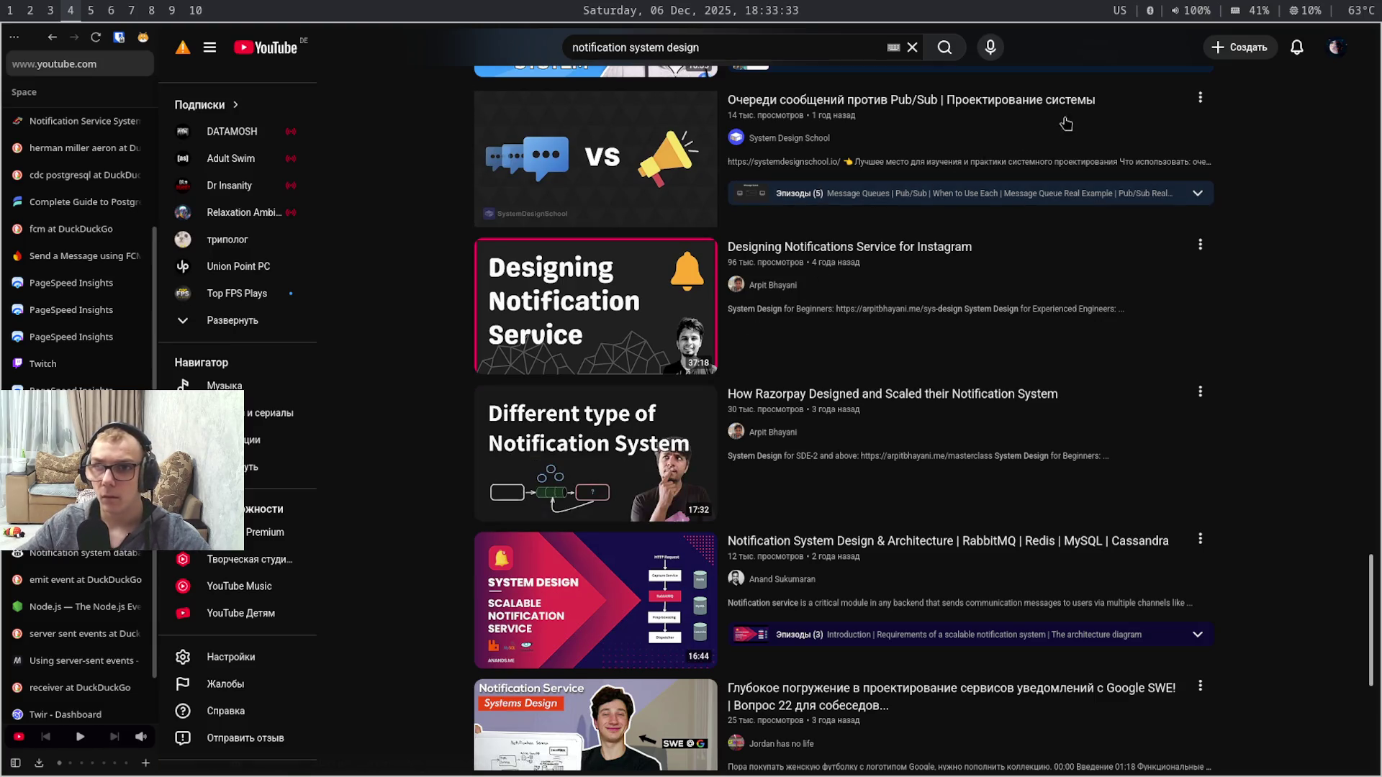
- Save the message queues vs Pub/Sub video to Watch later from its options menu
{"action": "left_click", "coordinate": [1199, 99]}
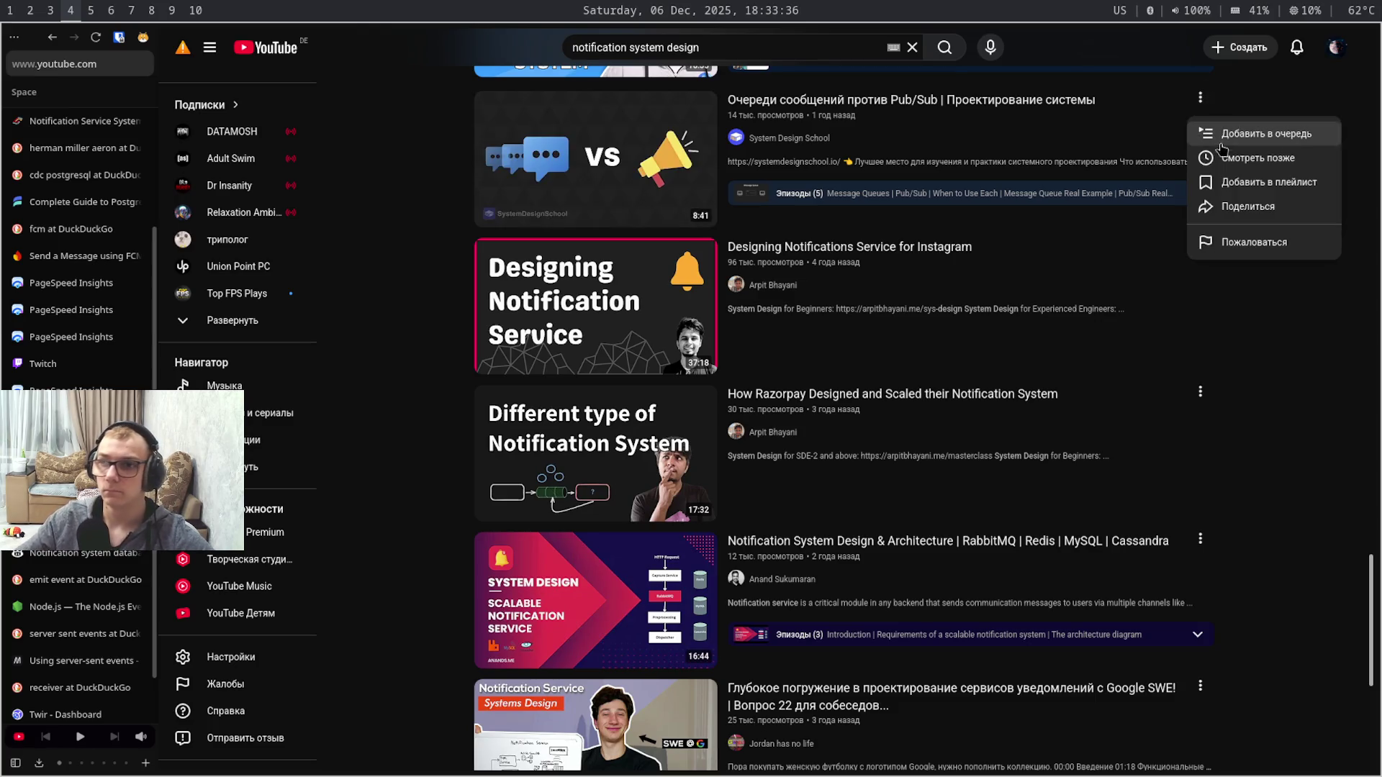
{"action": "left_click", "coordinate": [1278, 159]}
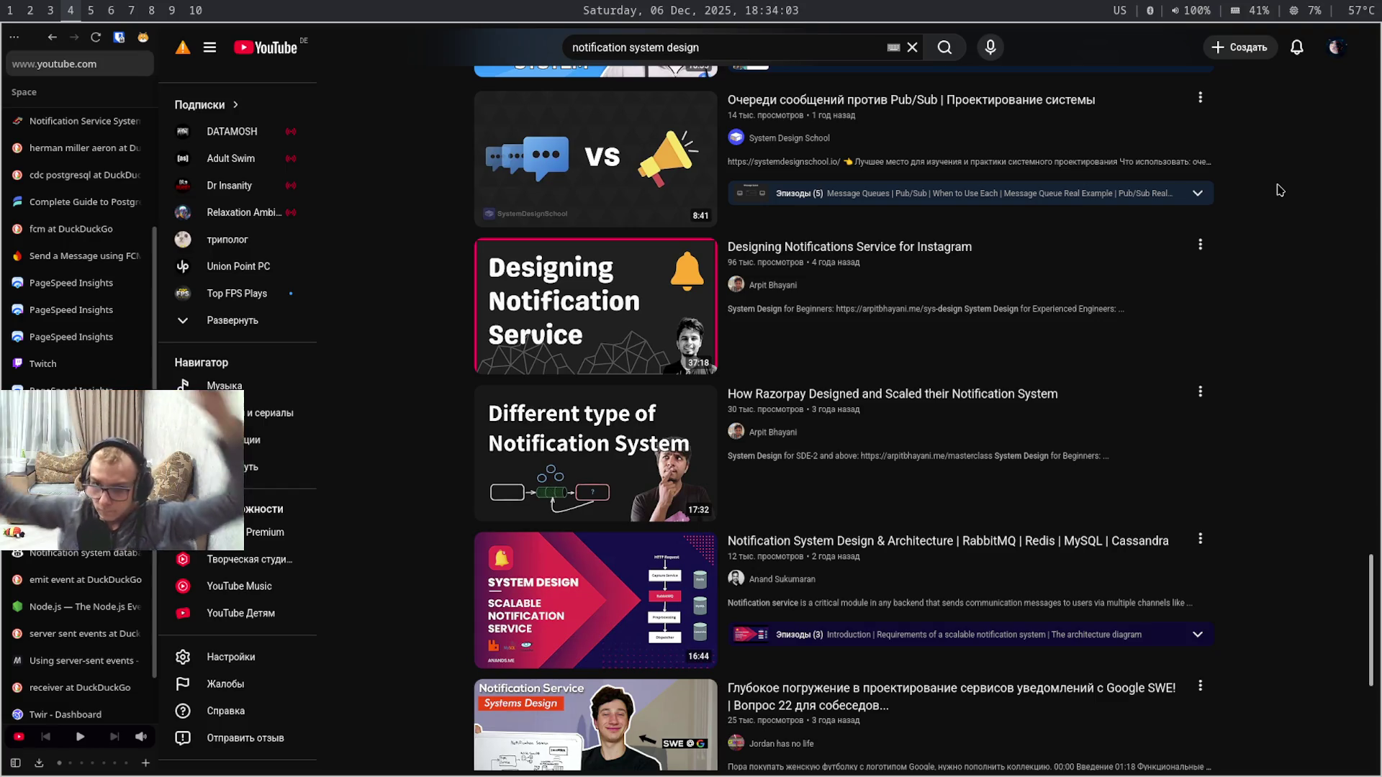
- Hop across workspaces and tabs to land on the Prisma nested select search results
{"action": "key", "text": "super+1"}
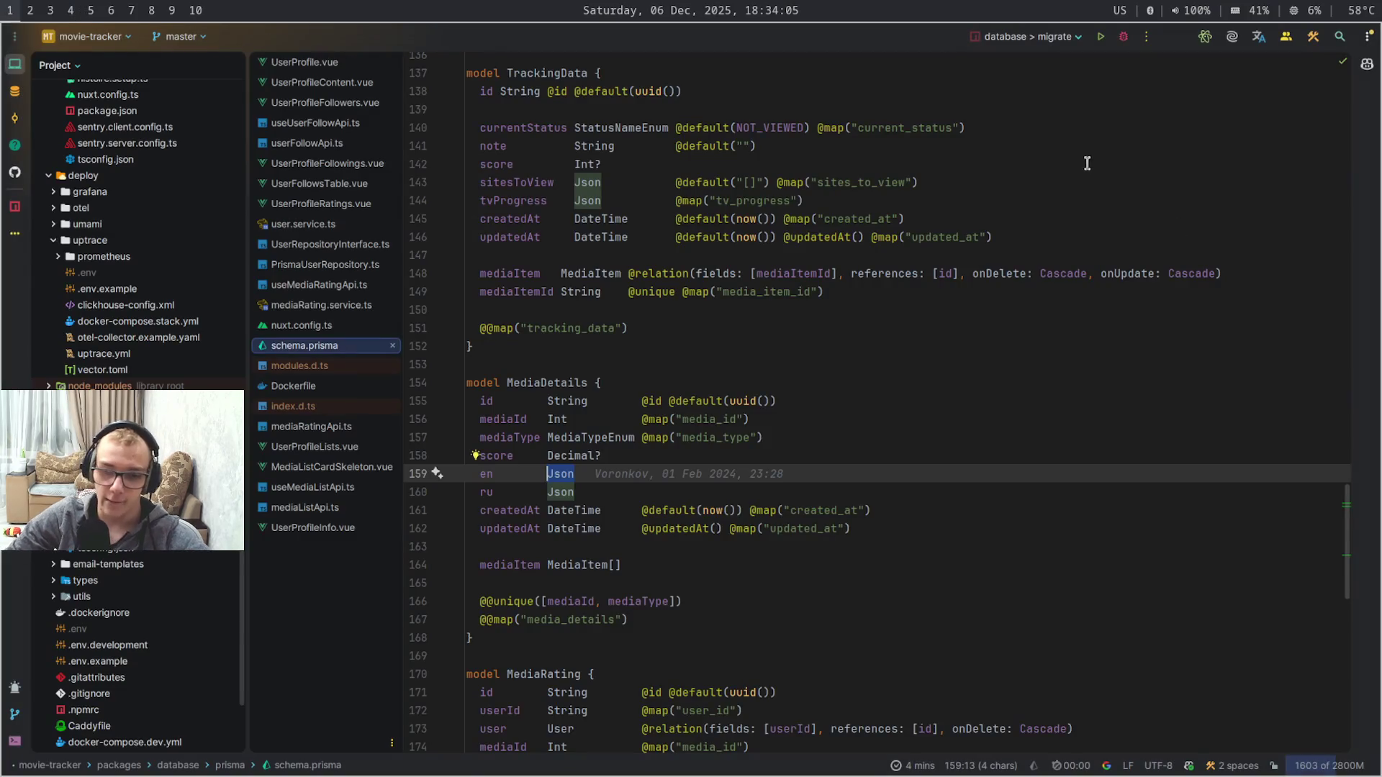
{"action": "key", "text": "super+3"}
{"action": "key", "text": "super+5"}
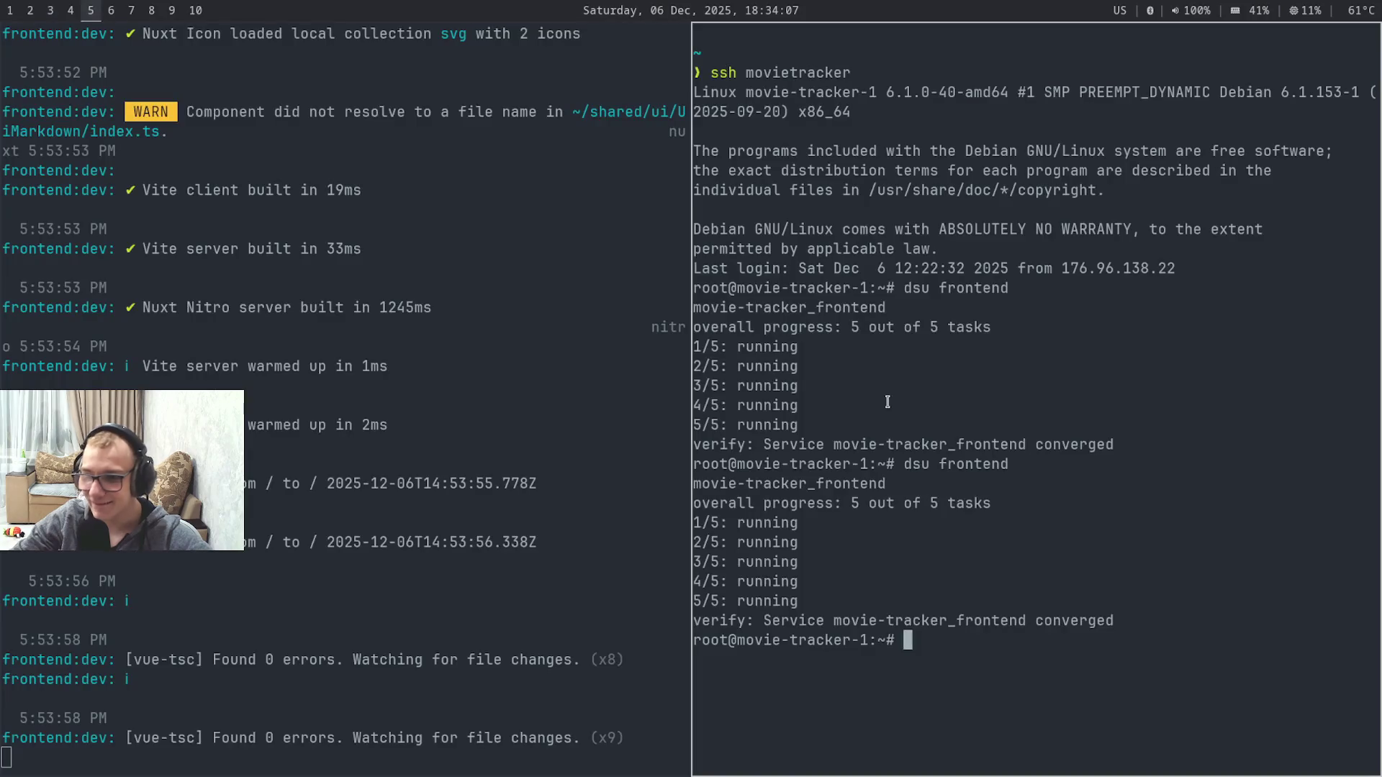
{"action": "key", "text": "super+6"}
{"action": "key", "text": "super+4"}
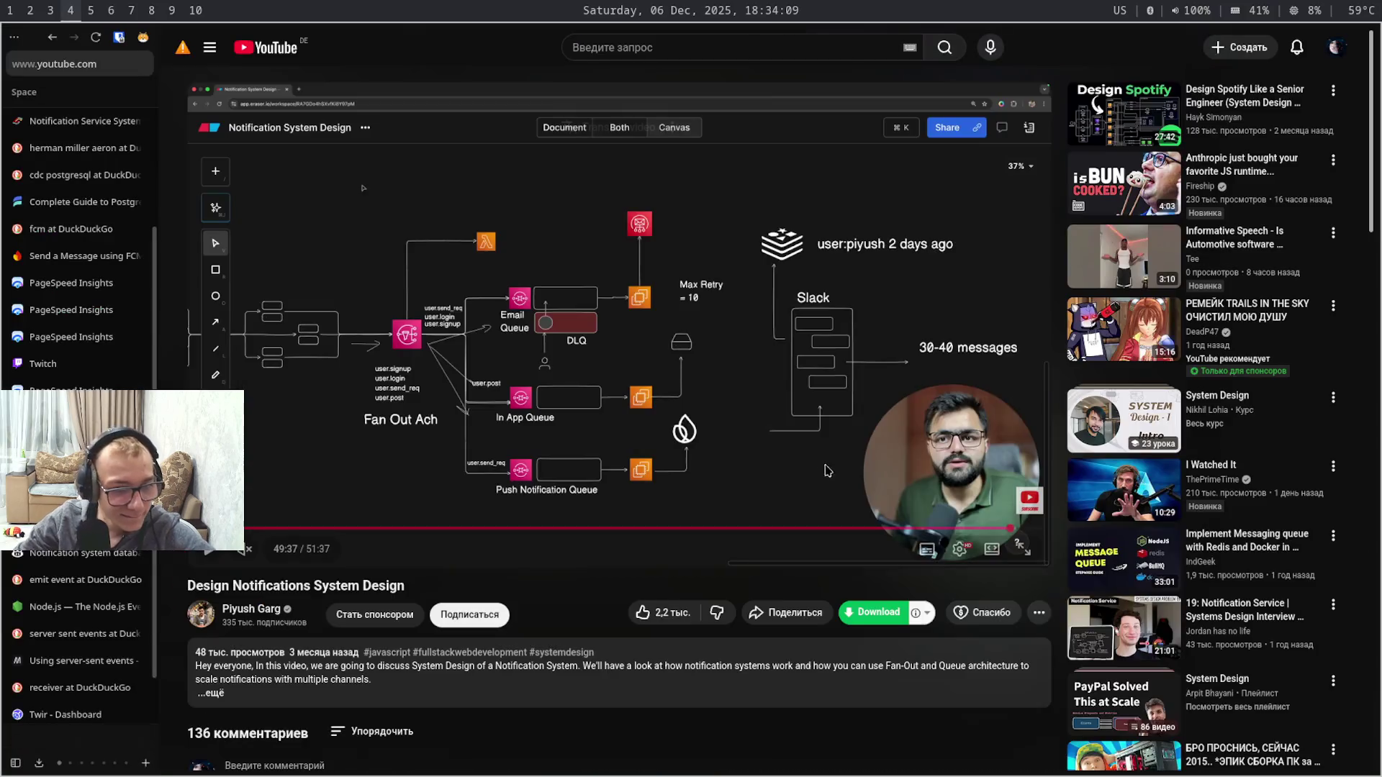
{"action": "key", "text": "ctrl+Tab"}
{"action": "key", "text": "ctrl+Tab"}
{"action": "key", "text": "ctrl+Tab"}
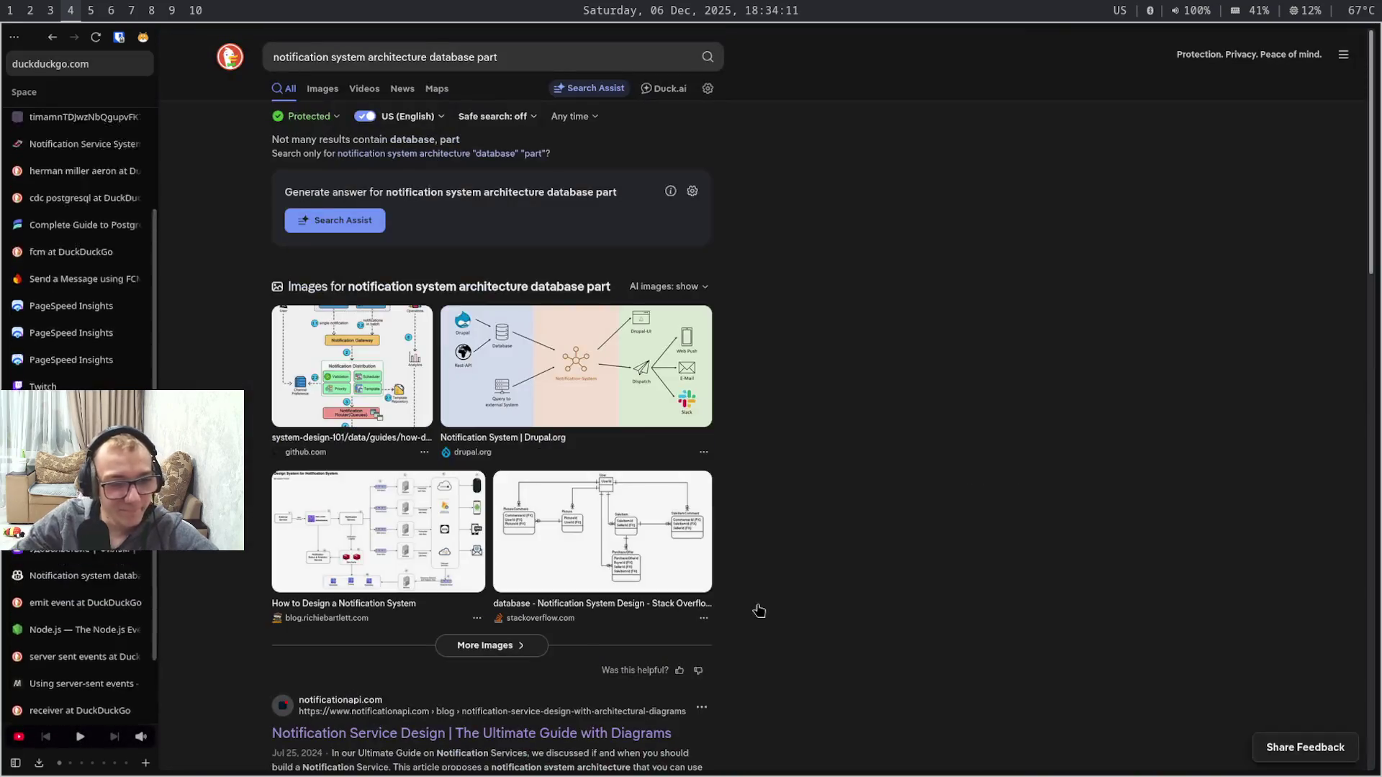
{"action": "key", "text": "ctrl+Tab"}
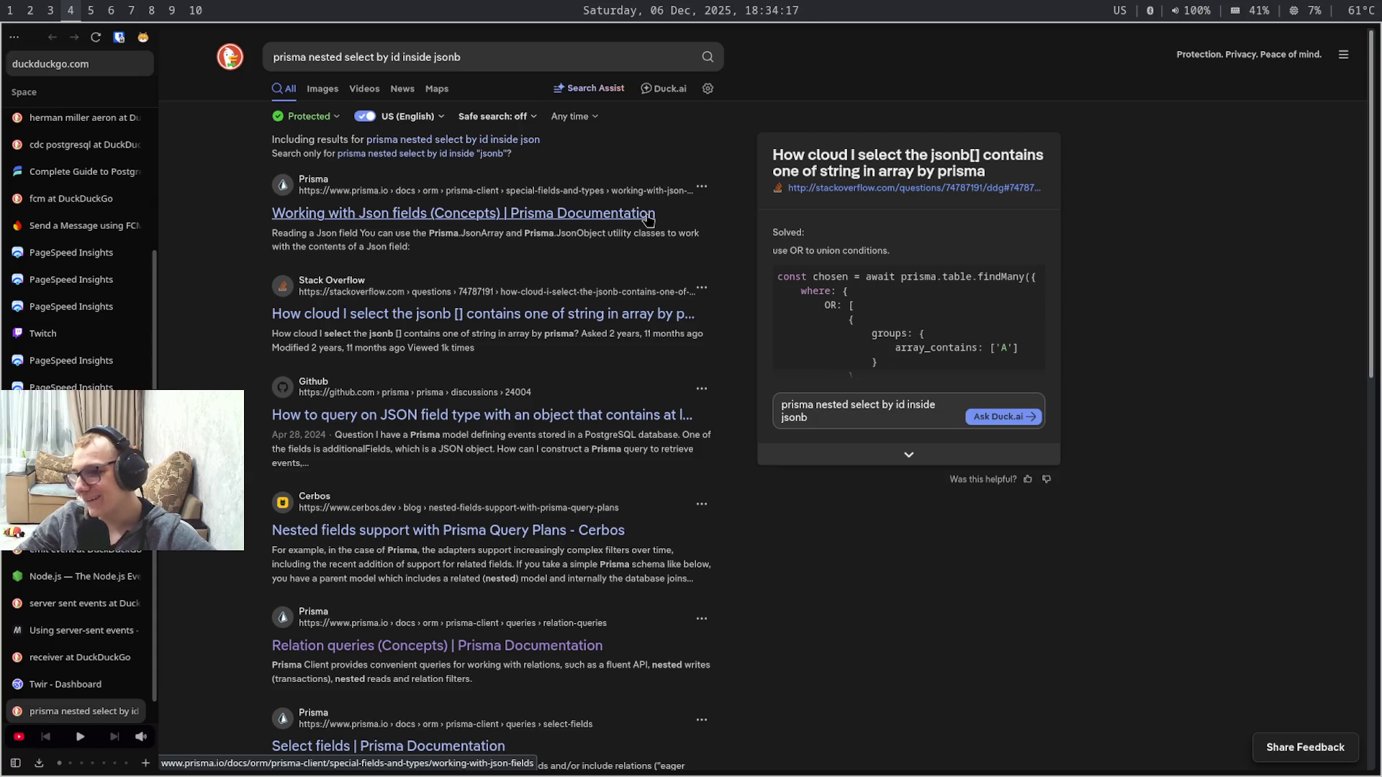
- Open the Prisma 'Working with Json fields' documentation from the DuckDuckGo results
{"action": "left_click", "coordinate": [647, 219]}
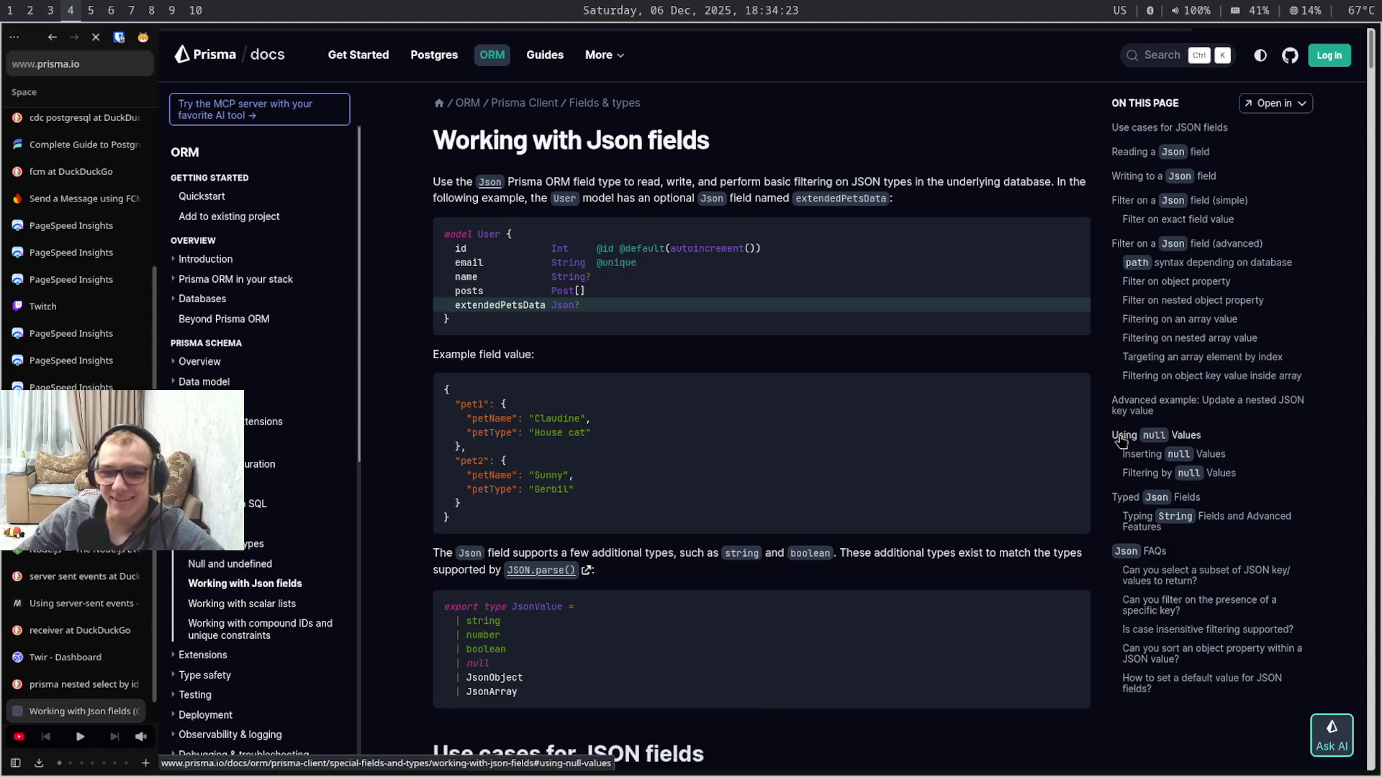
{"action": "mouse_move", "coordinate": [949, 519]}
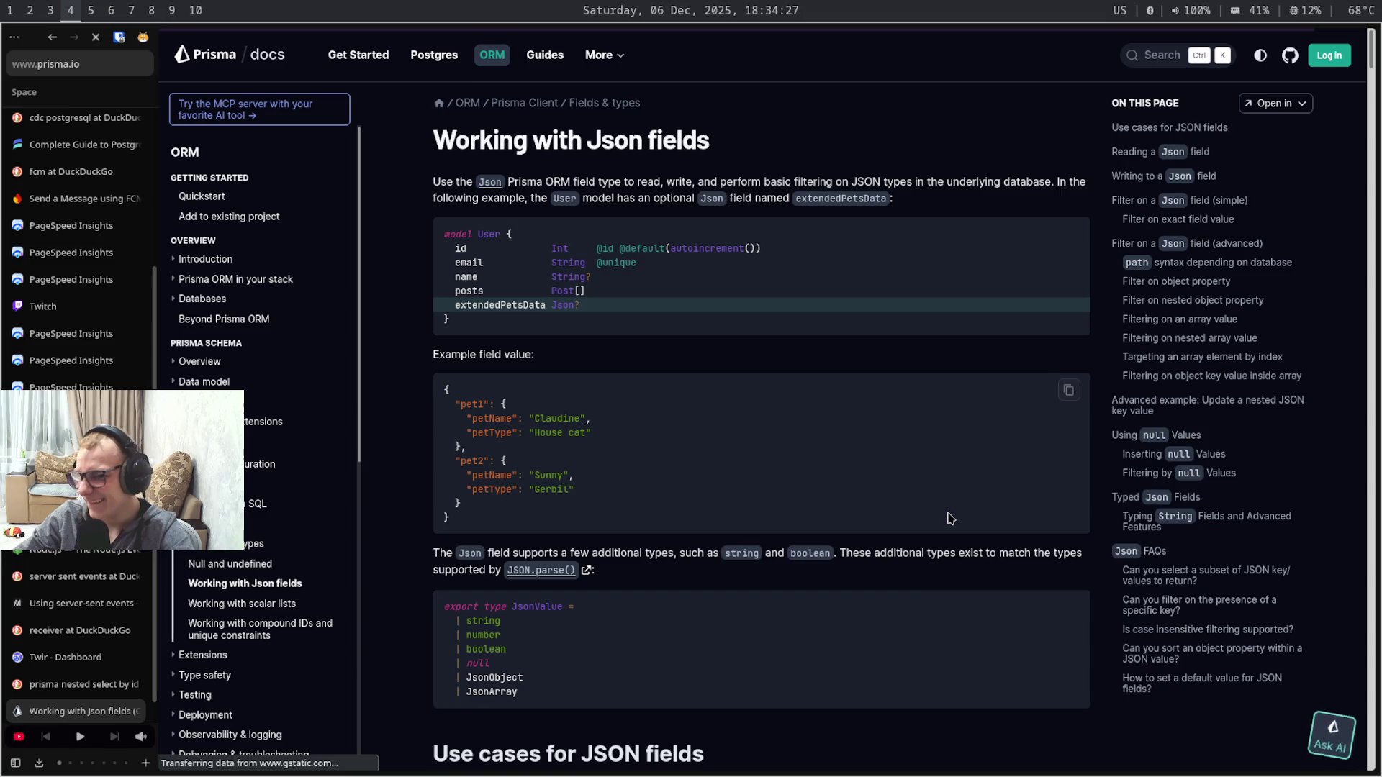
{"action": "scroll", "coordinate": [949, 529], "scroll_direction": "down", "scroll_amount": 2}
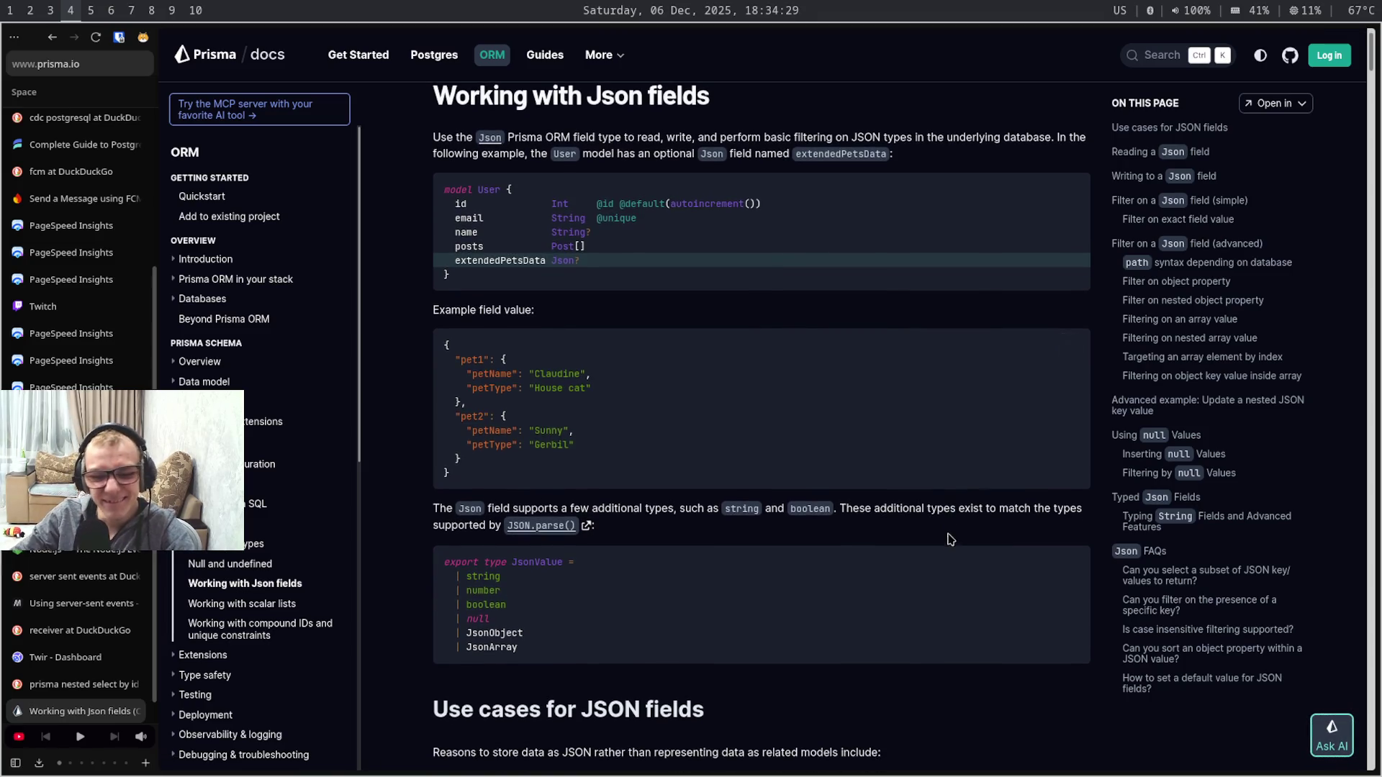
{"action": "scroll", "coordinate": [949, 535], "scroll_direction": "down", "scroll_amount": 5}
{"action": "scroll", "coordinate": [953, 560], "scroll_direction": "down", "scroll_amount": 1}
{"action": "scroll", "coordinate": [952, 560], "scroll_direction": "down", "scroll_amount": 1}
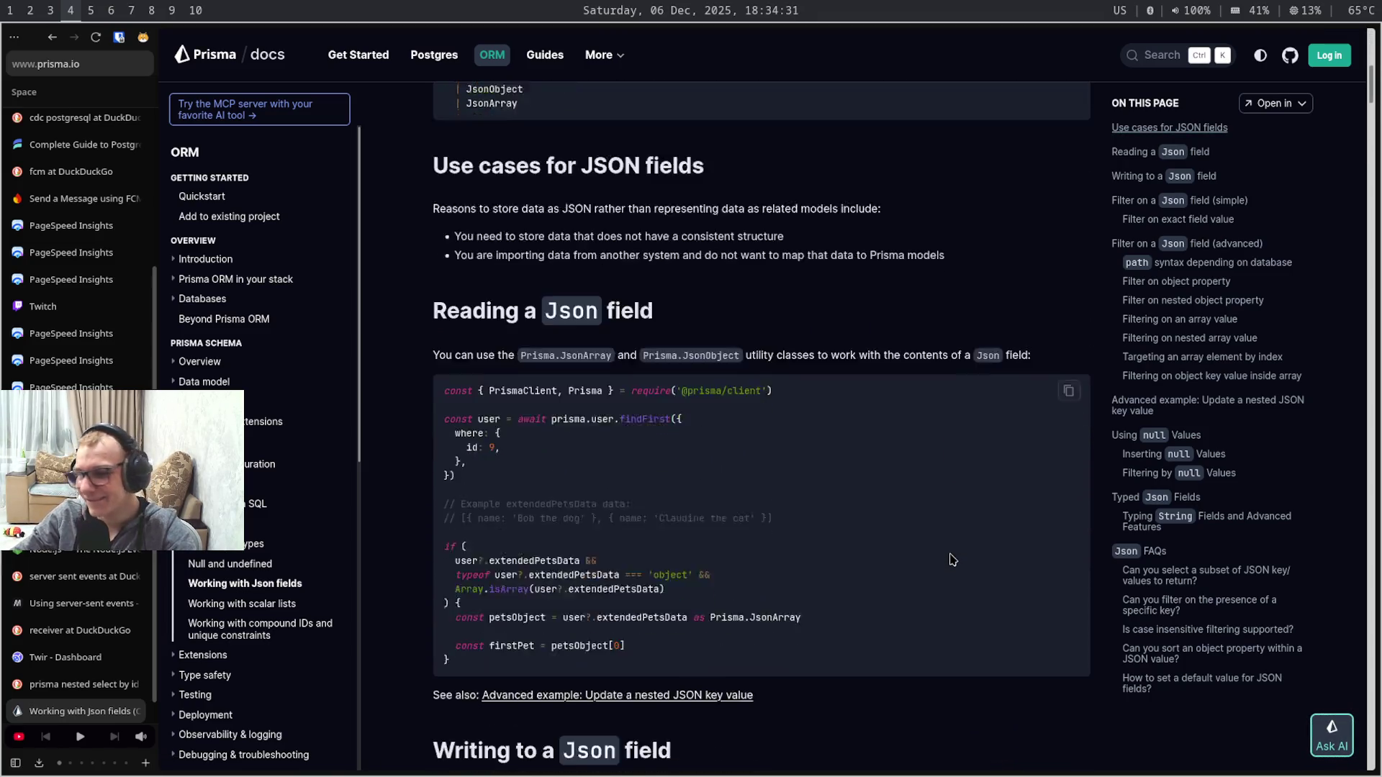
{"action": "scroll", "coordinate": [952, 560], "scroll_direction": "down", "scroll_amount": 3}
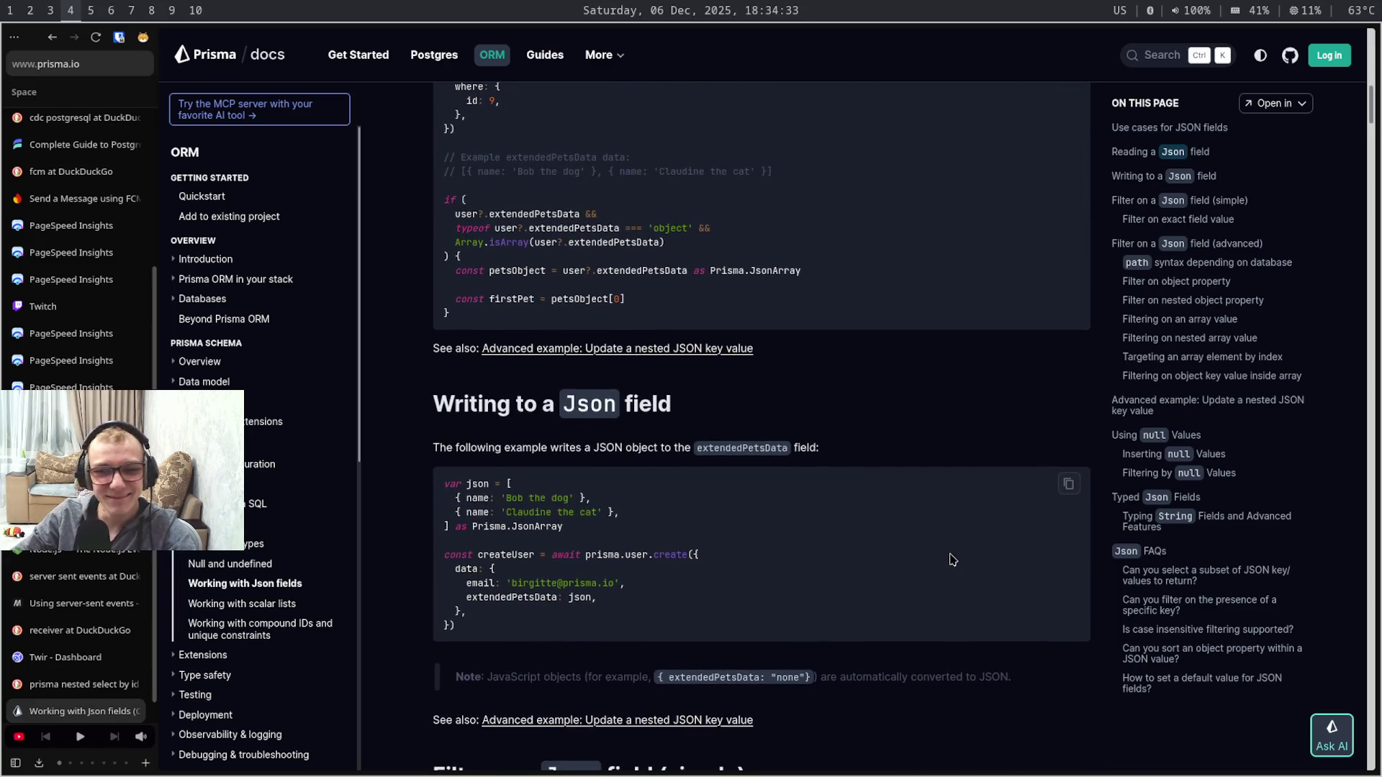
{"action": "scroll", "coordinate": [951, 560], "scroll_direction": "down", "scroll_amount": 1}
{"action": "scroll", "coordinate": [951, 559], "scroll_direction": "up", "scroll_amount": 1}
{"action": "scroll", "coordinate": [952, 559], "scroll_direction": "up", "scroll_amount": 5}
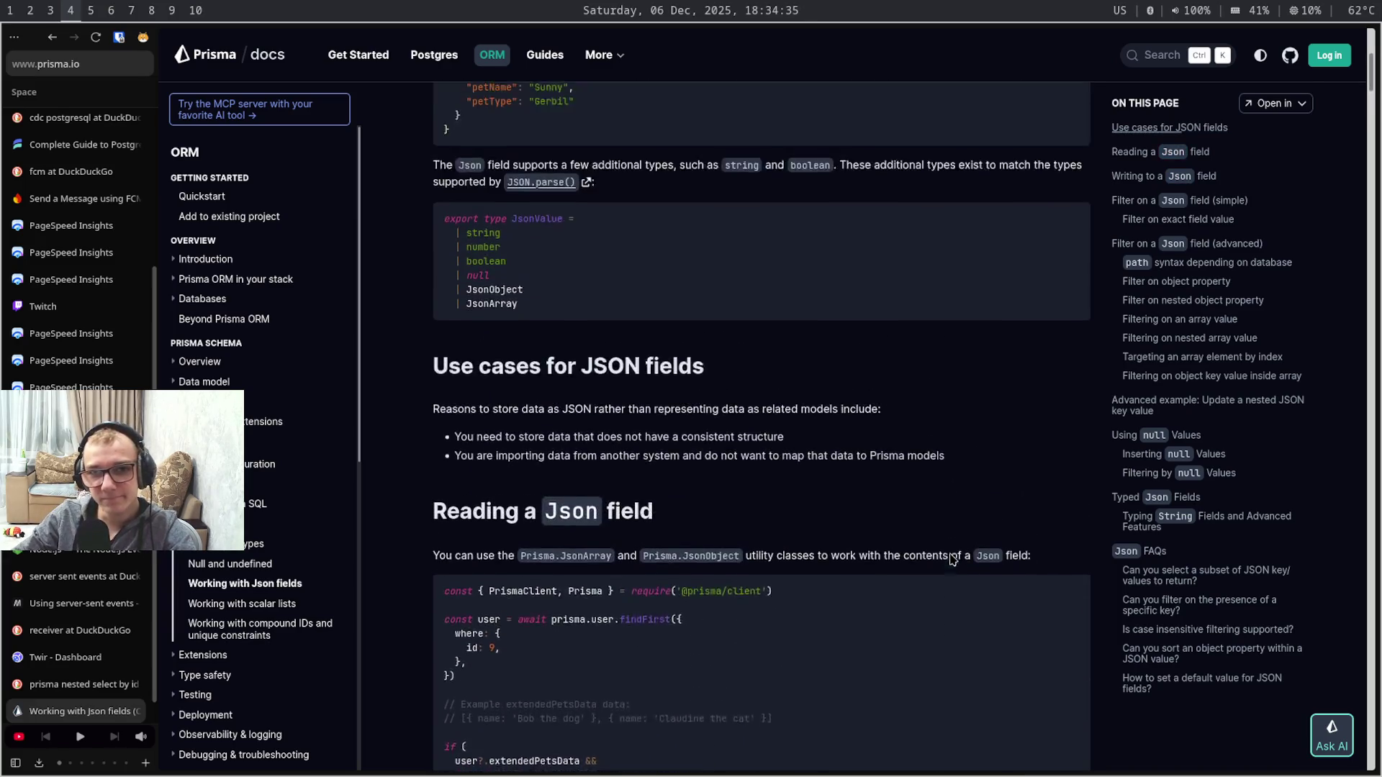
{"action": "scroll", "coordinate": [951, 560], "scroll_direction": "up", "scroll_amount": 1}
{"action": "scroll", "coordinate": [951, 560], "scroll_direction": "up", "scroll_amount": 2}
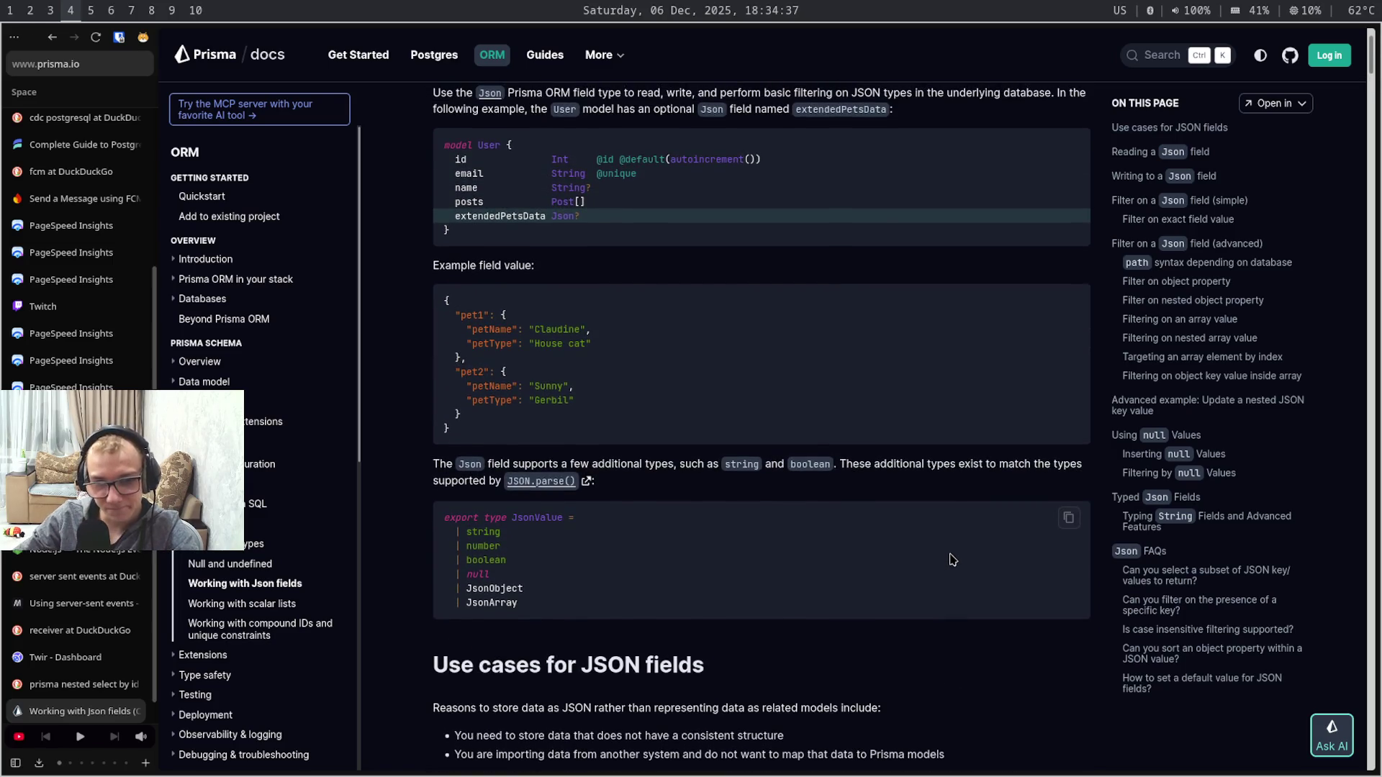
{"action": "scroll", "coordinate": [952, 559], "scroll_direction": "up", "scroll_amount": 1}
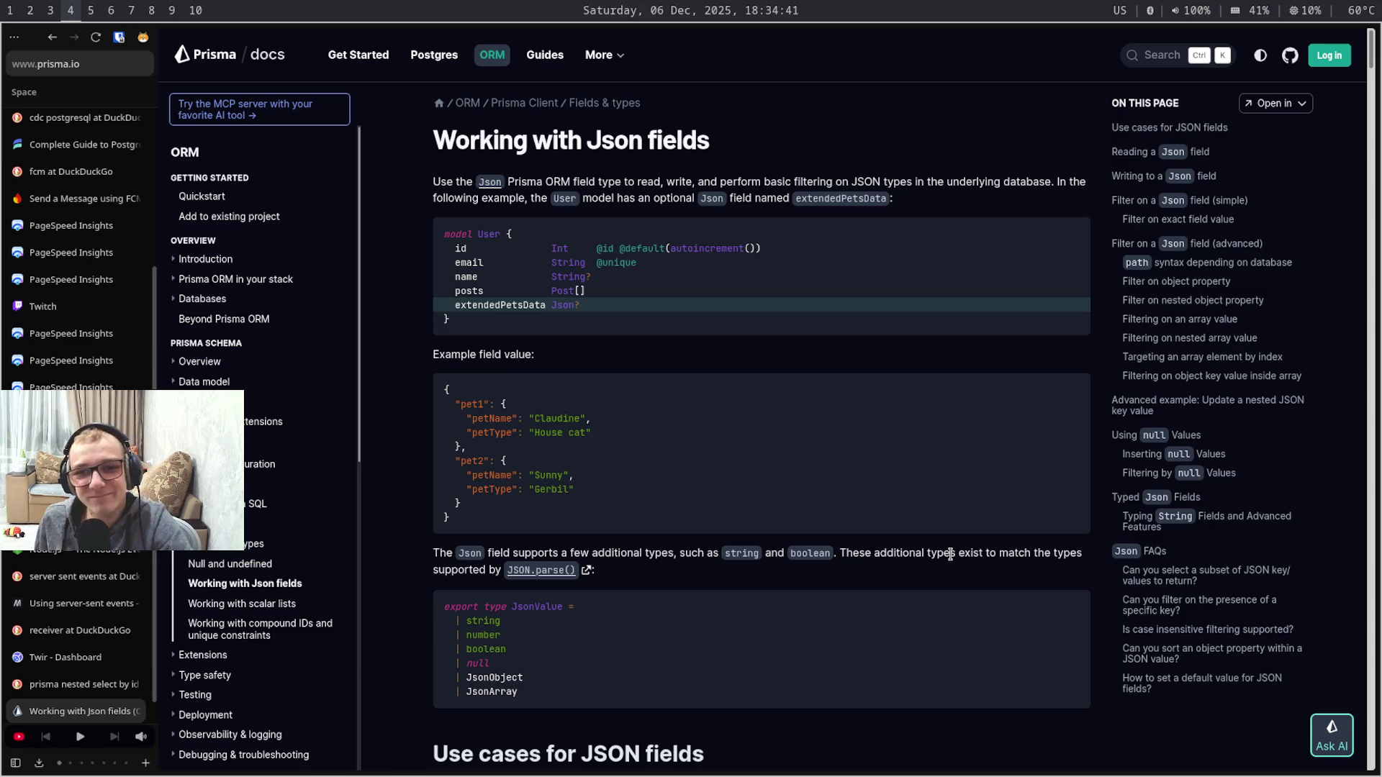
{"action": "scroll", "coordinate": [952, 555], "scroll_direction": "down", "scroll_amount": 3}
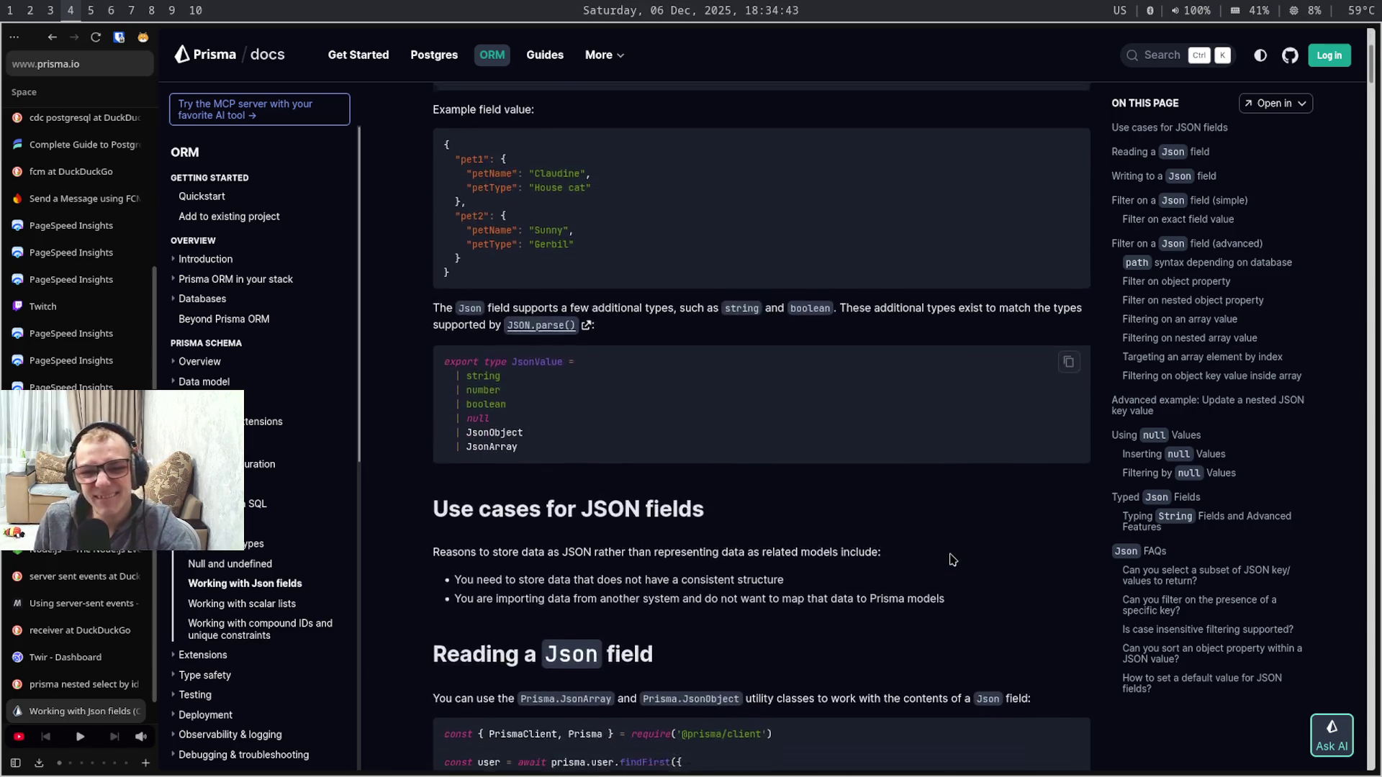
{"action": "scroll", "coordinate": [951, 560], "scroll_direction": "down", "scroll_amount": 4}
{"action": "scroll", "coordinate": [951, 559], "scroll_direction": "down", "scroll_amount": 1}
{"action": "scroll", "coordinate": [951, 559], "scroll_direction": "down", "scroll_amount": 1}
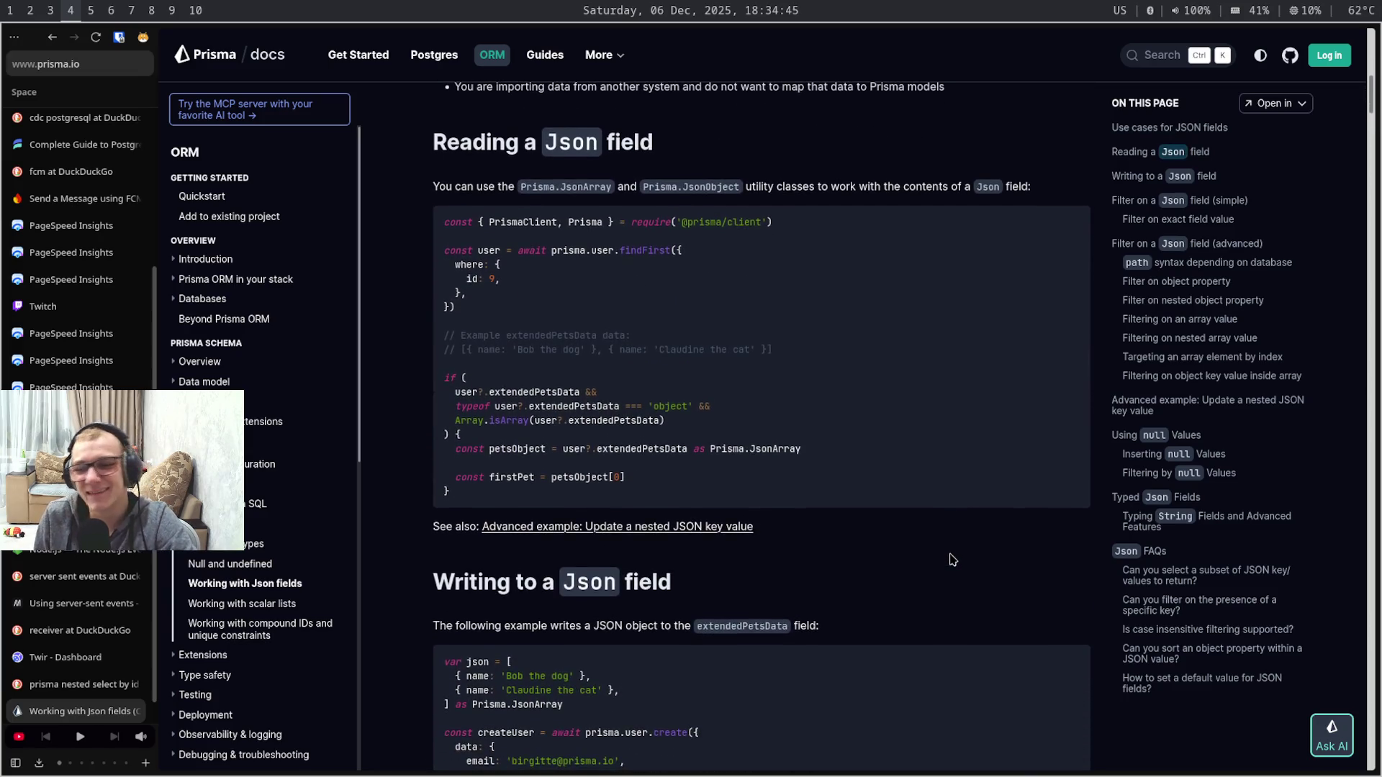
{"action": "scroll", "coordinate": [951, 559], "scroll_direction": "down", "scroll_amount": 1}
{"action": "scroll", "coordinate": [952, 559], "scroll_direction": "down", "scroll_amount": 3}
- Open themoviedb.org in a new tab and go to its sign-in page
{"action": "key", "text": "ctrl+t"}
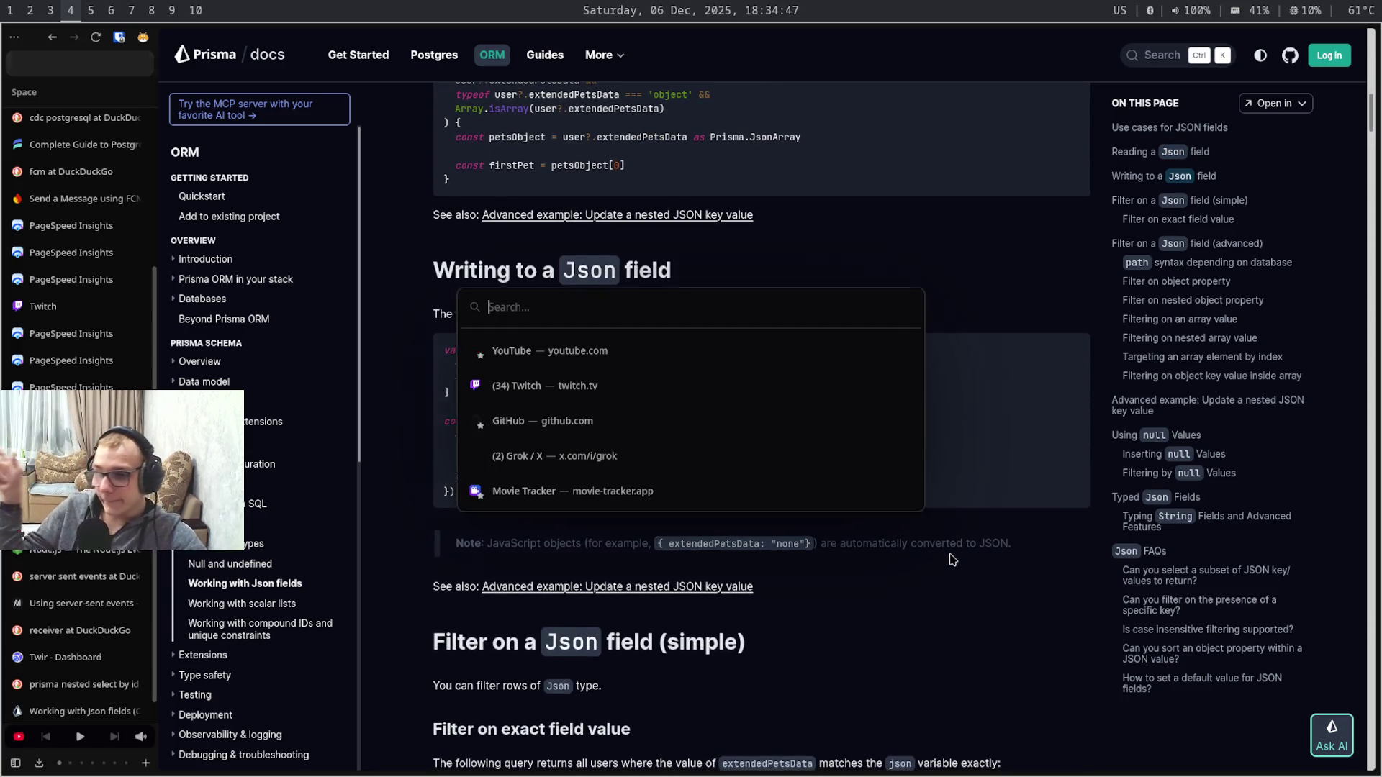
{"action": "type", "text": "t"}
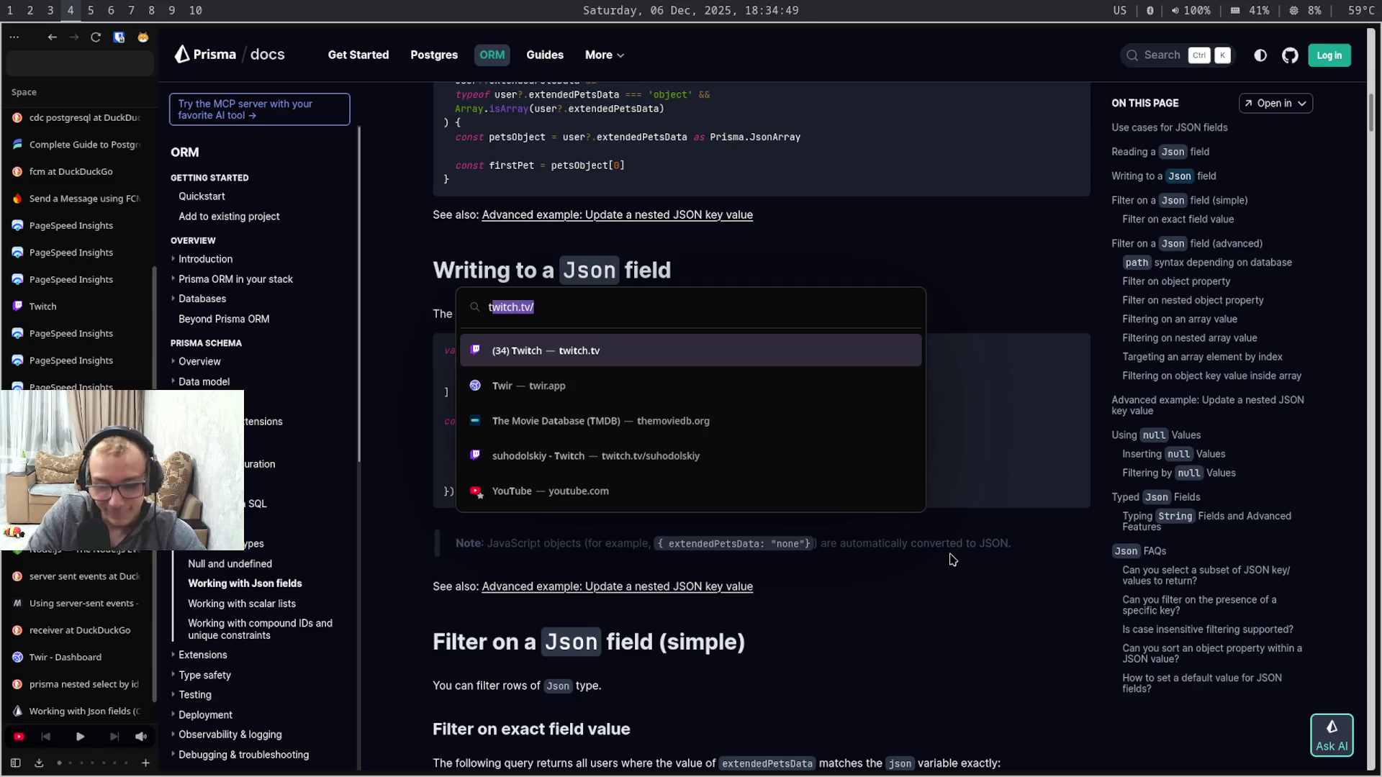
{"action": "type", "text": "m"}
{"action": "key", "text": "Down"}
{"action": "key", "text": "Return"}
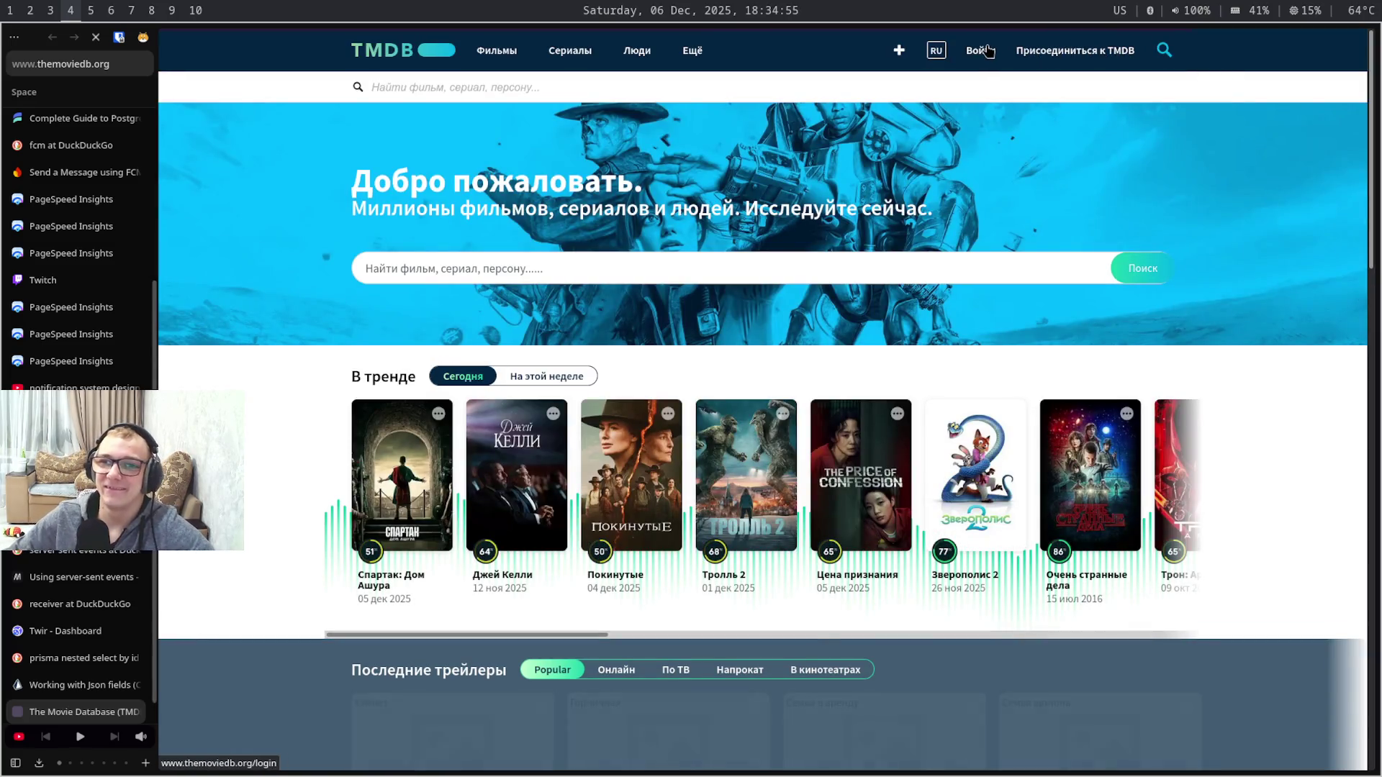
{"action": "left_click", "coordinate": [985, 53]}
- Unlock Bitwarden, autofill the saved TMDB username and password, and submit the sign-in form
{"action": "left_click", "coordinate": [833, 223]}
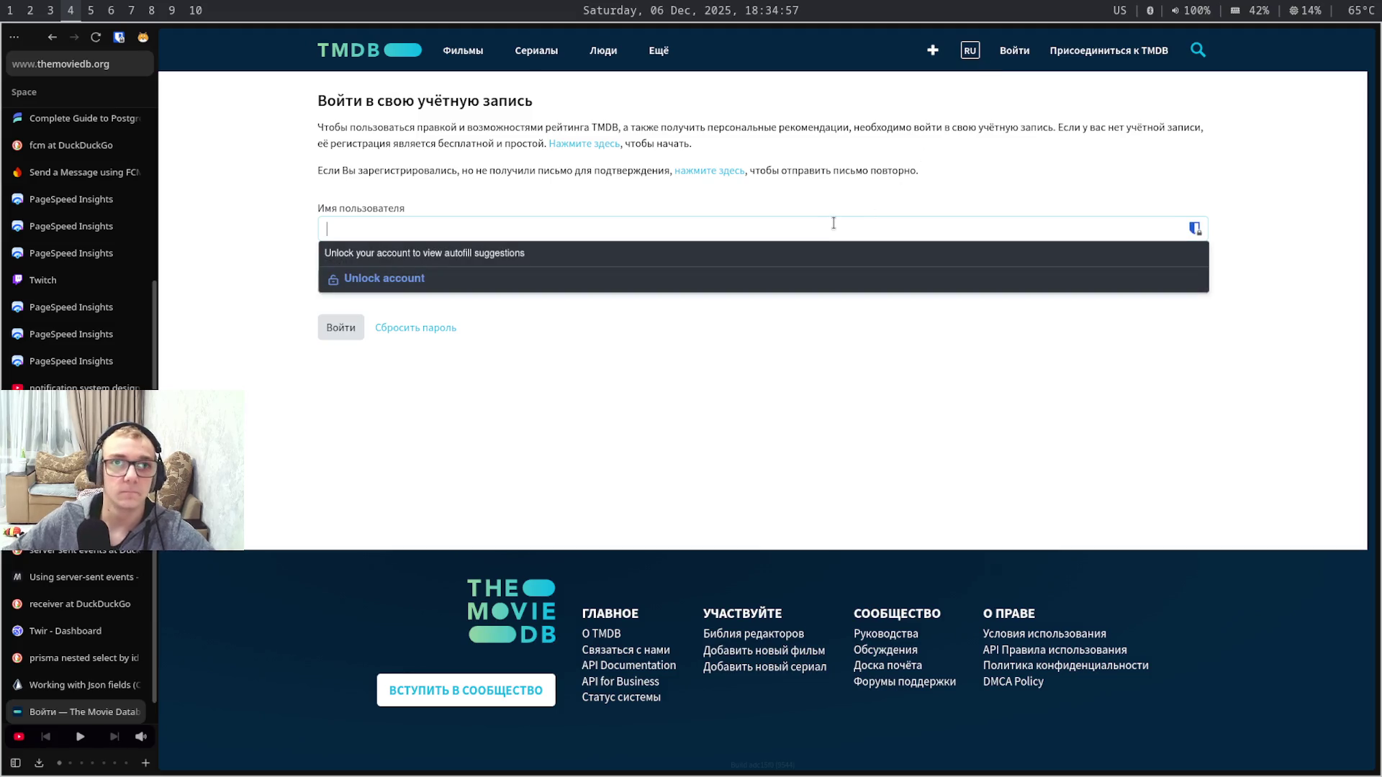
{"action": "left_click", "coordinate": [846, 285]}
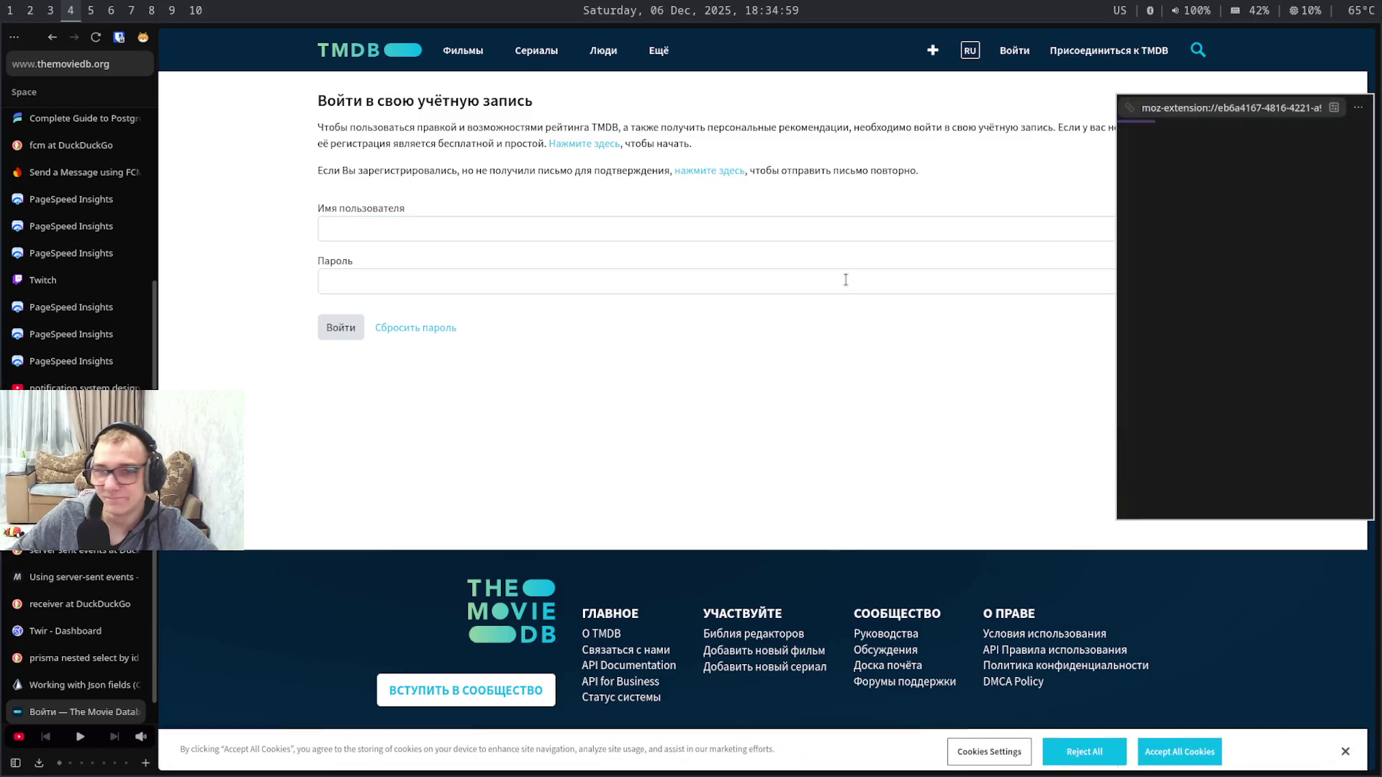
{"action": "left_click", "coordinate": [1275, 303]}
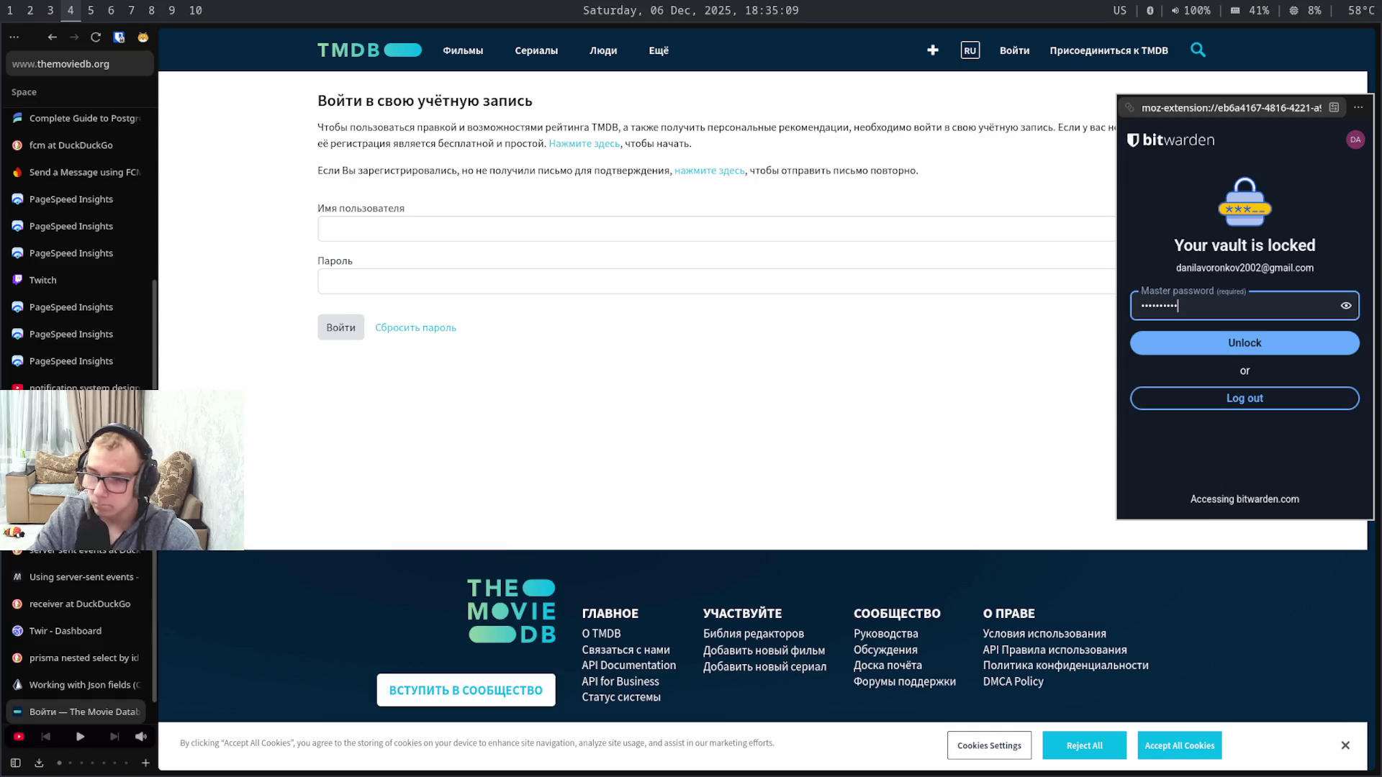
{"action": "key", "text": "Return"}
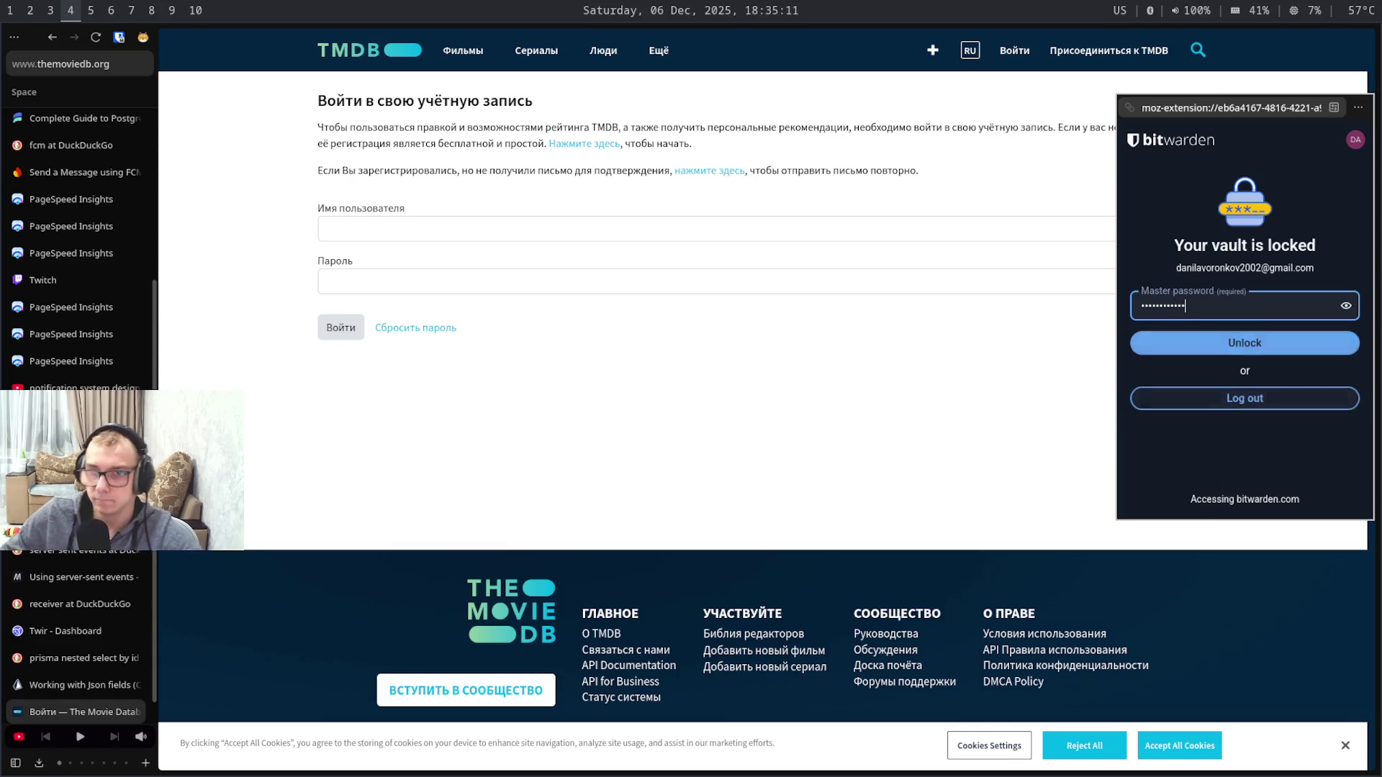
{"action": "left_click", "coordinate": [697, 285]}
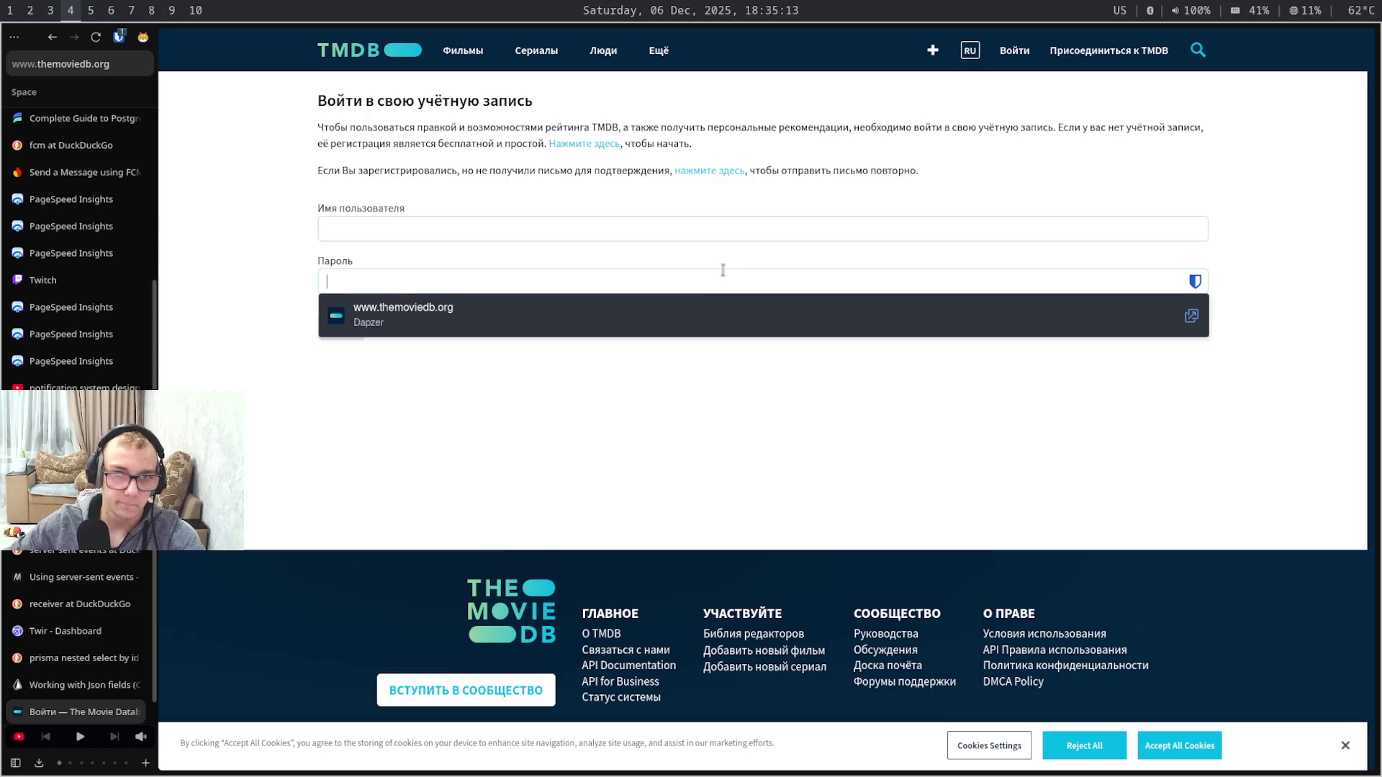
{"action": "left_click", "coordinate": [753, 225]}
{"action": "left_click", "coordinate": [728, 269]}
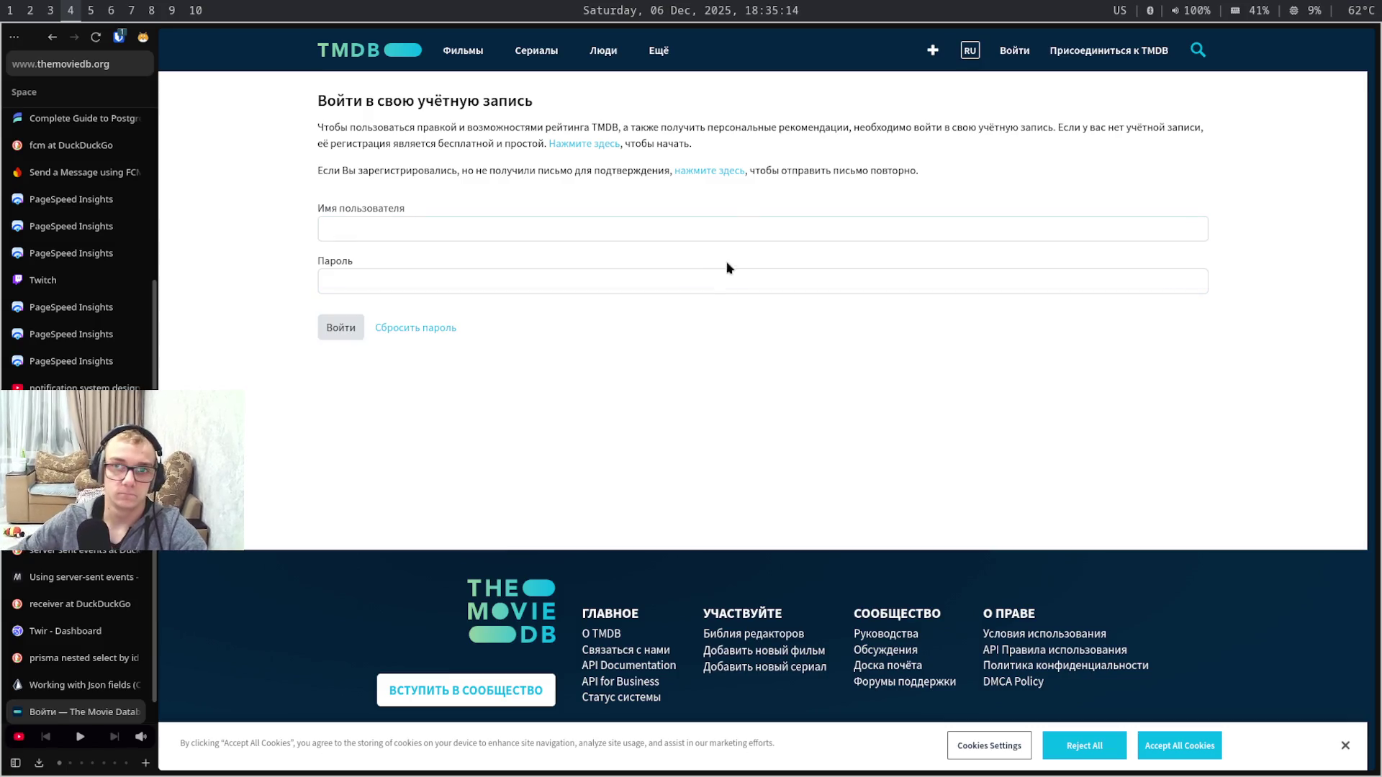
{"action": "left_click", "coordinate": [346, 328]}
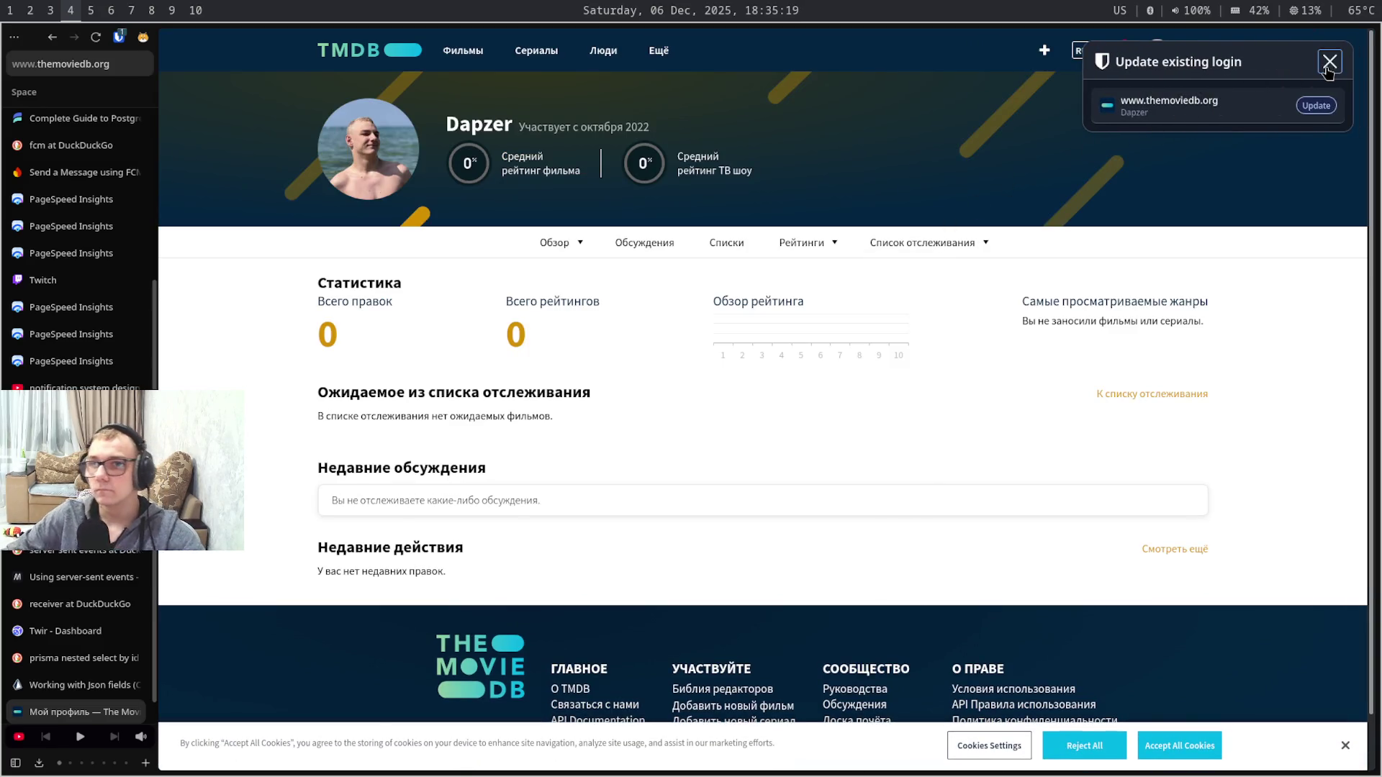
- Dismiss the saved-login prompt and open TMDB account settings from the avatar menu
{"action": "left_click", "coordinate": [1329, 62]}
{"action": "left_click", "coordinate": [1163, 59]}
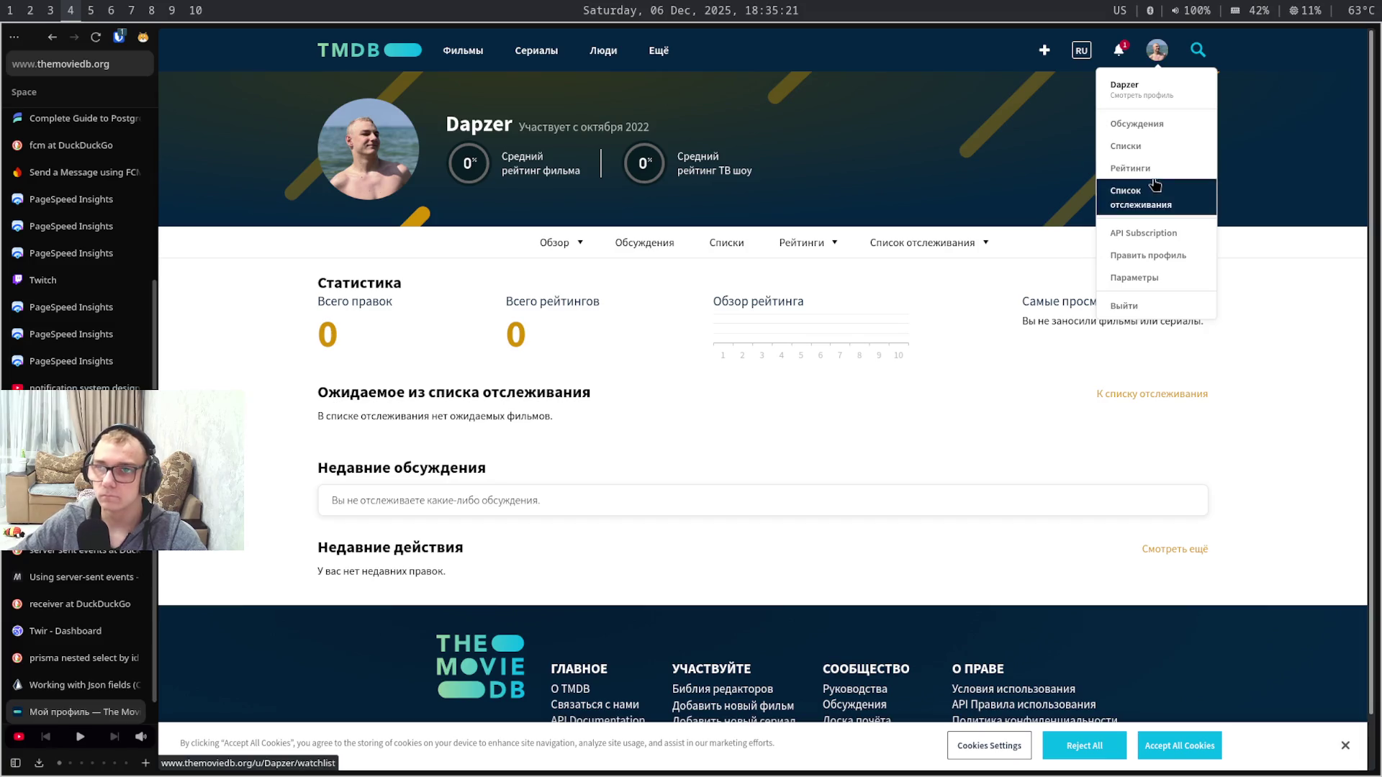
{"action": "left_click", "coordinate": [1174, 282]}
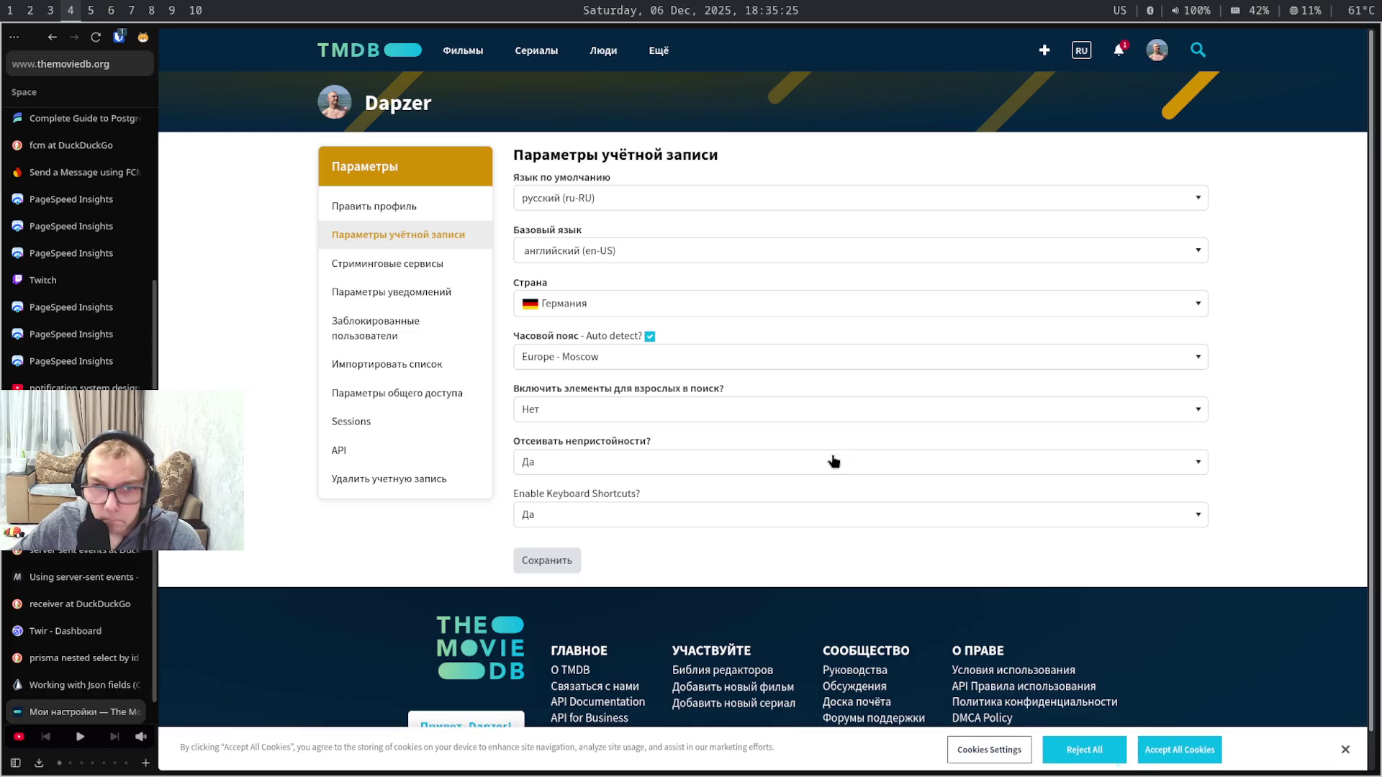
- Peek at the country and base language dropdowns unchanged, then go to notification settings
{"action": "left_click", "coordinate": [739, 298]}
{"action": "left_click", "coordinate": [739, 297]}
{"action": "left_click", "coordinate": [792, 257]}
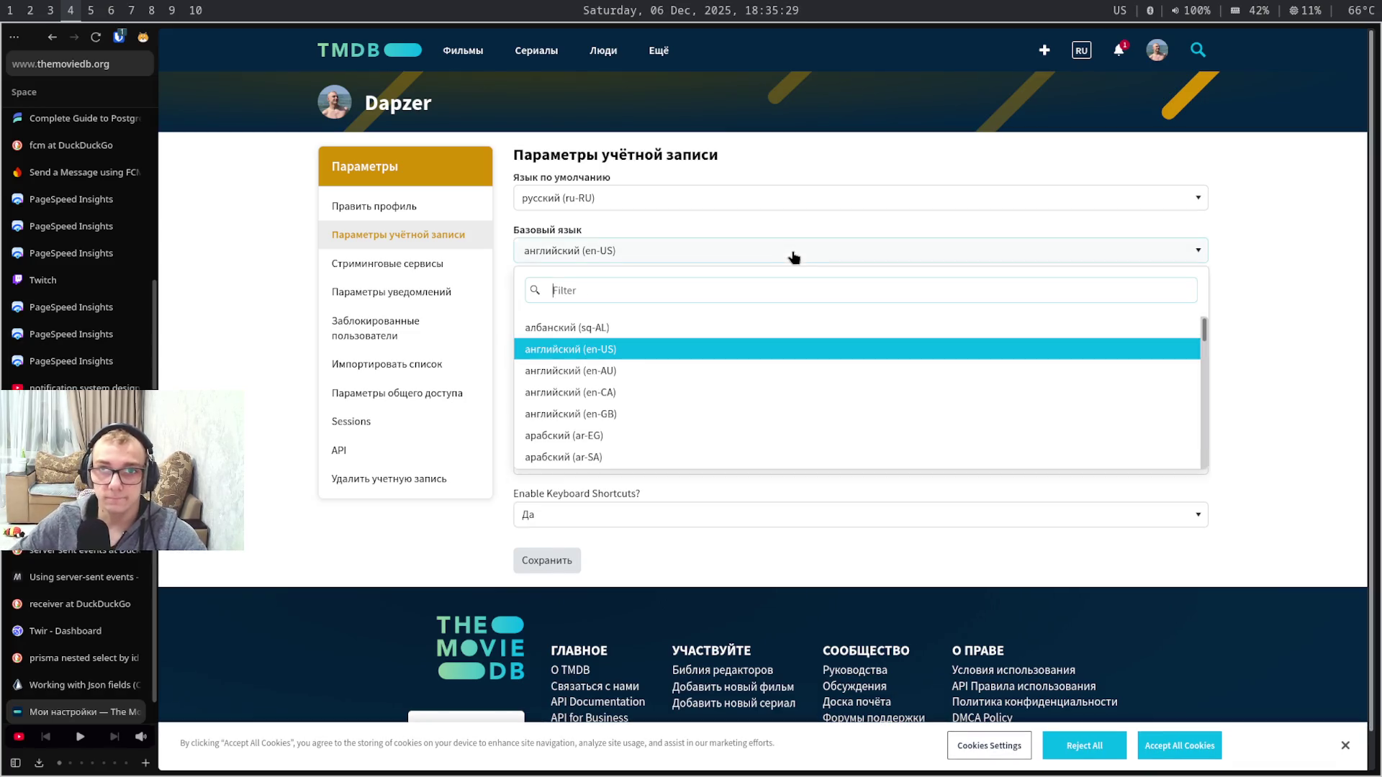
{"action": "left_click", "coordinate": [857, 207]}
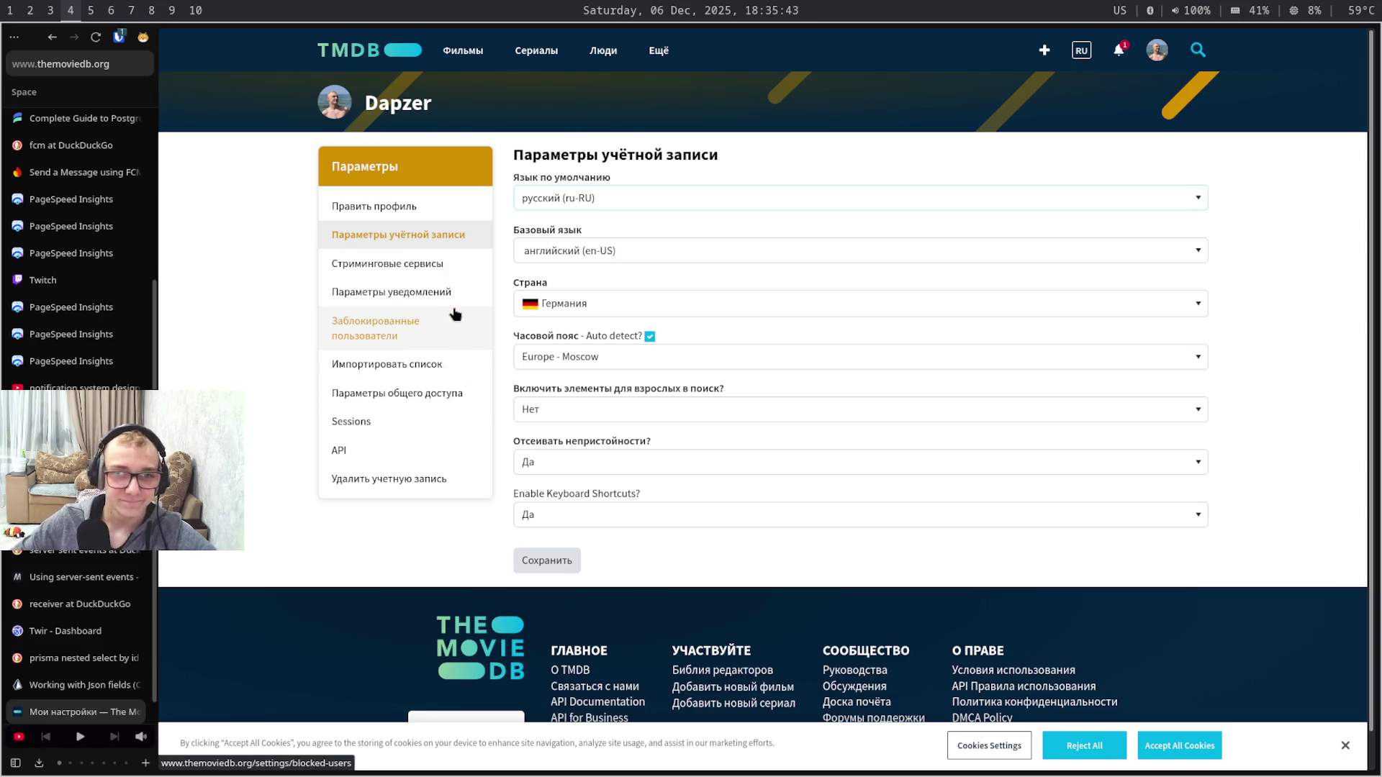
{"action": "left_click", "coordinate": [476, 294]}
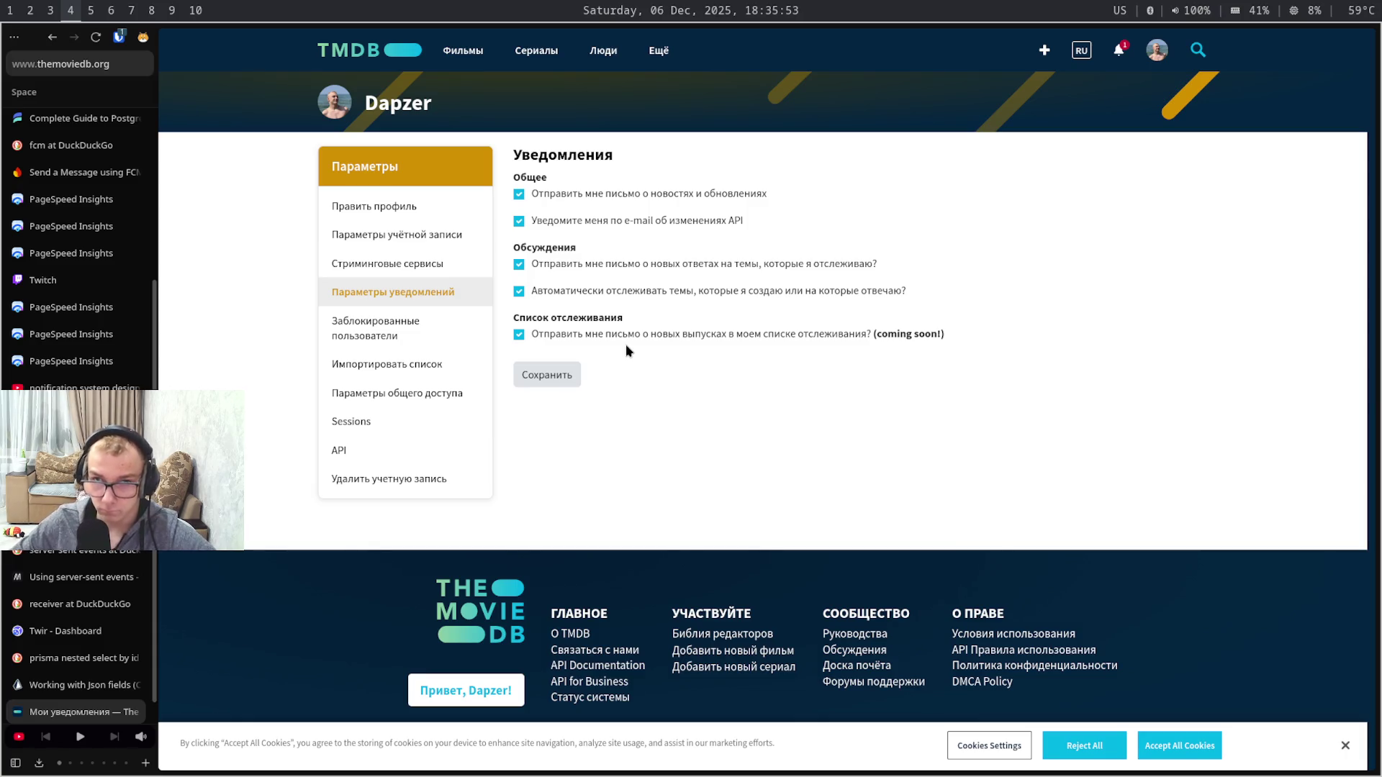
- Browse the sharing, sessions and API sections, then check the import targets keeping Оцененные
{"action": "mouse_move", "coordinate": [725, 349]}
{"action": "left_mouse_down"}
{"action": "mouse_move", "coordinate": [570, 346]}
{"action": "mouse_move", "coordinate": [512, 329]}
{"action": "left_mouse_up"}
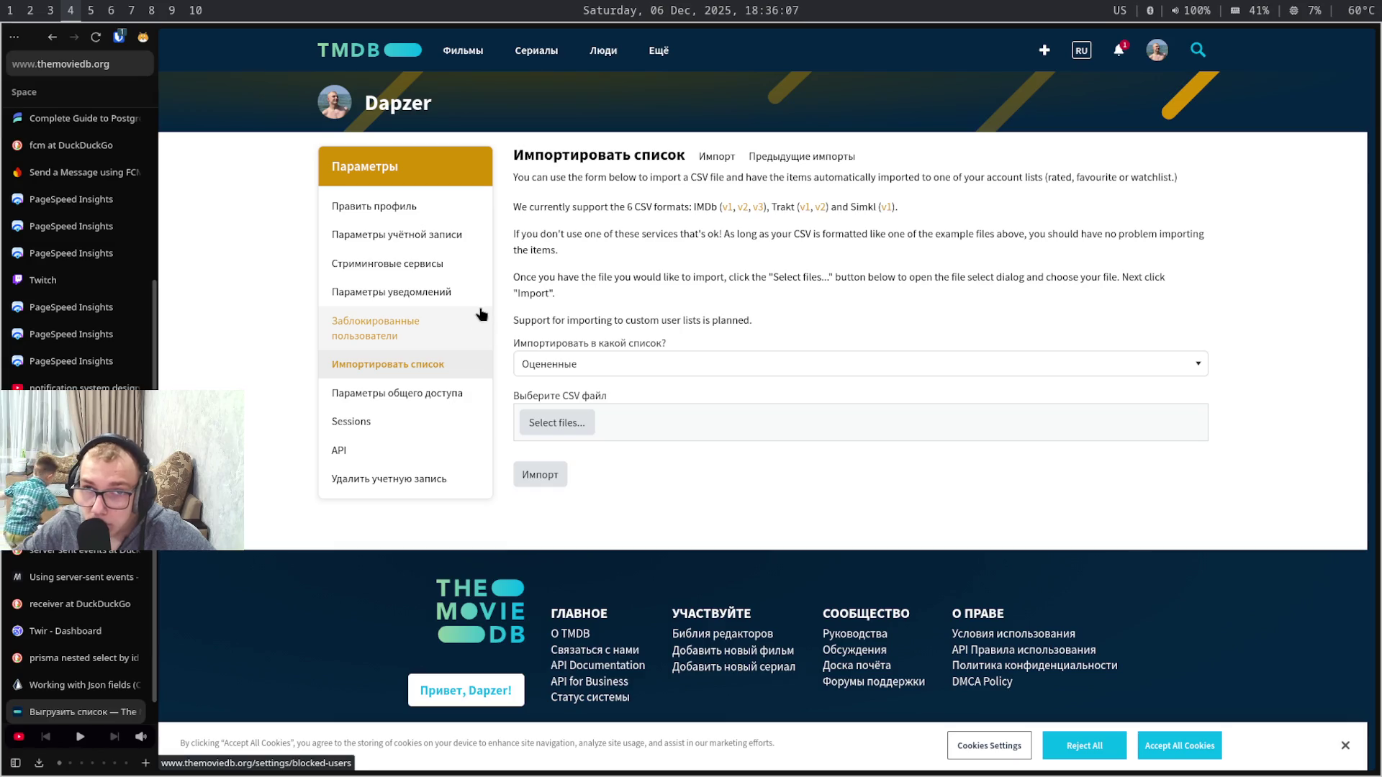
{"action": "left_click", "coordinate": [478, 398]}
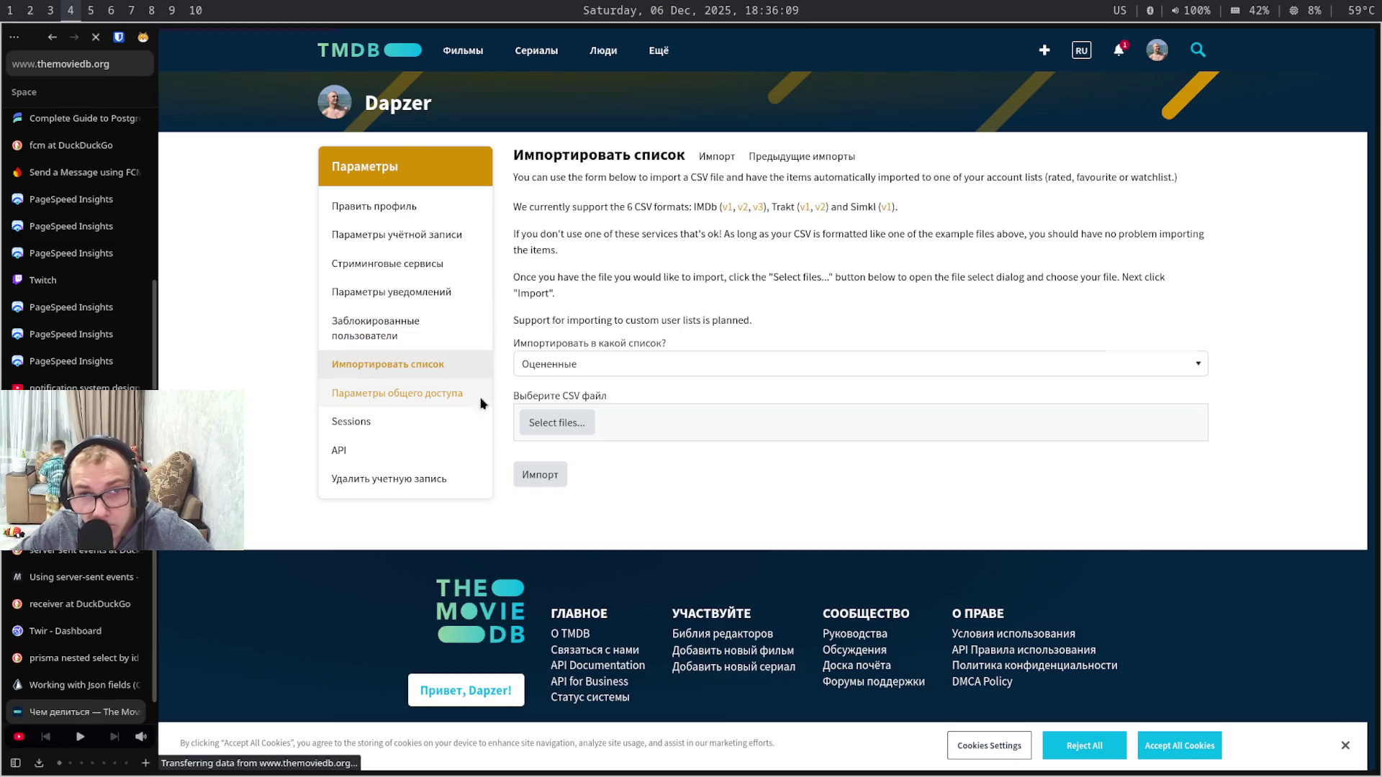
{"action": "left_click", "coordinate": [480, 419]}
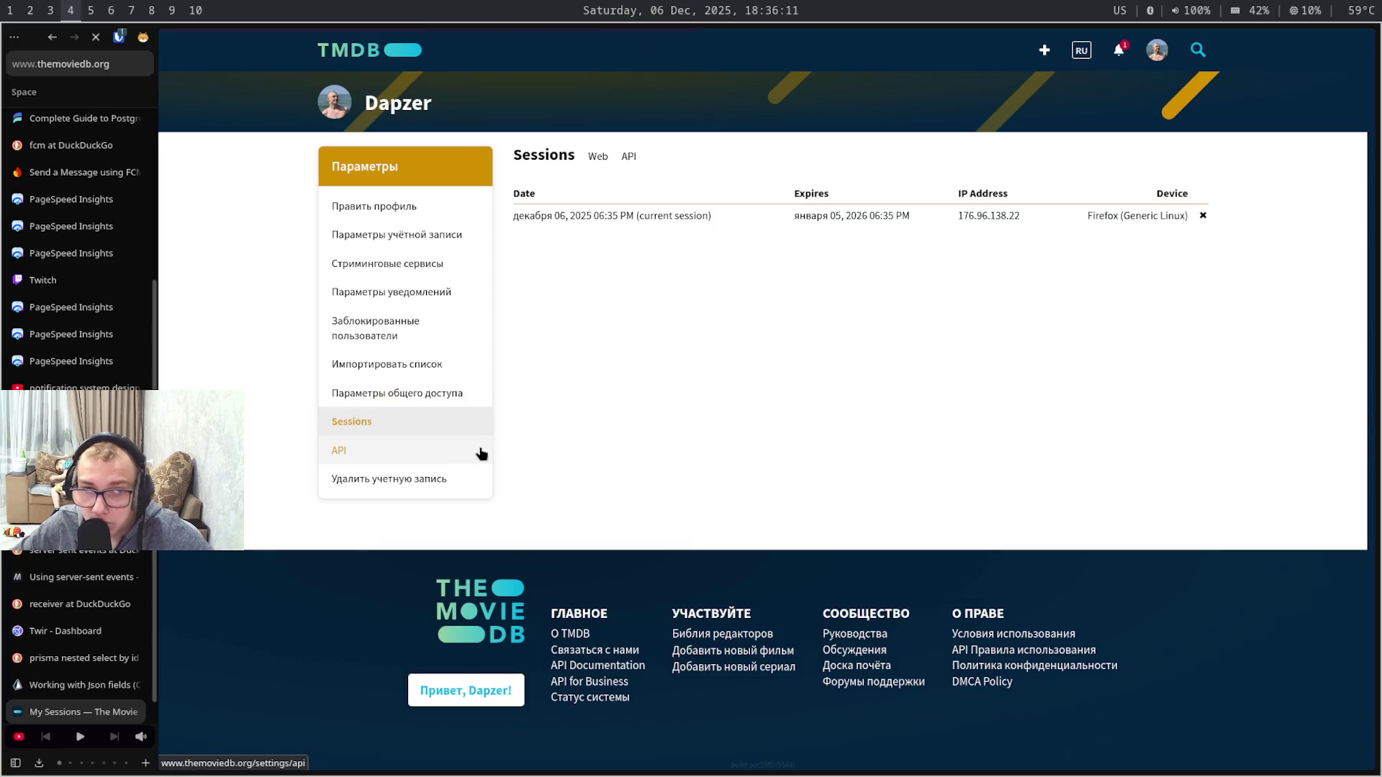
{"action": "left_click", "coordinate": [480, 453]}
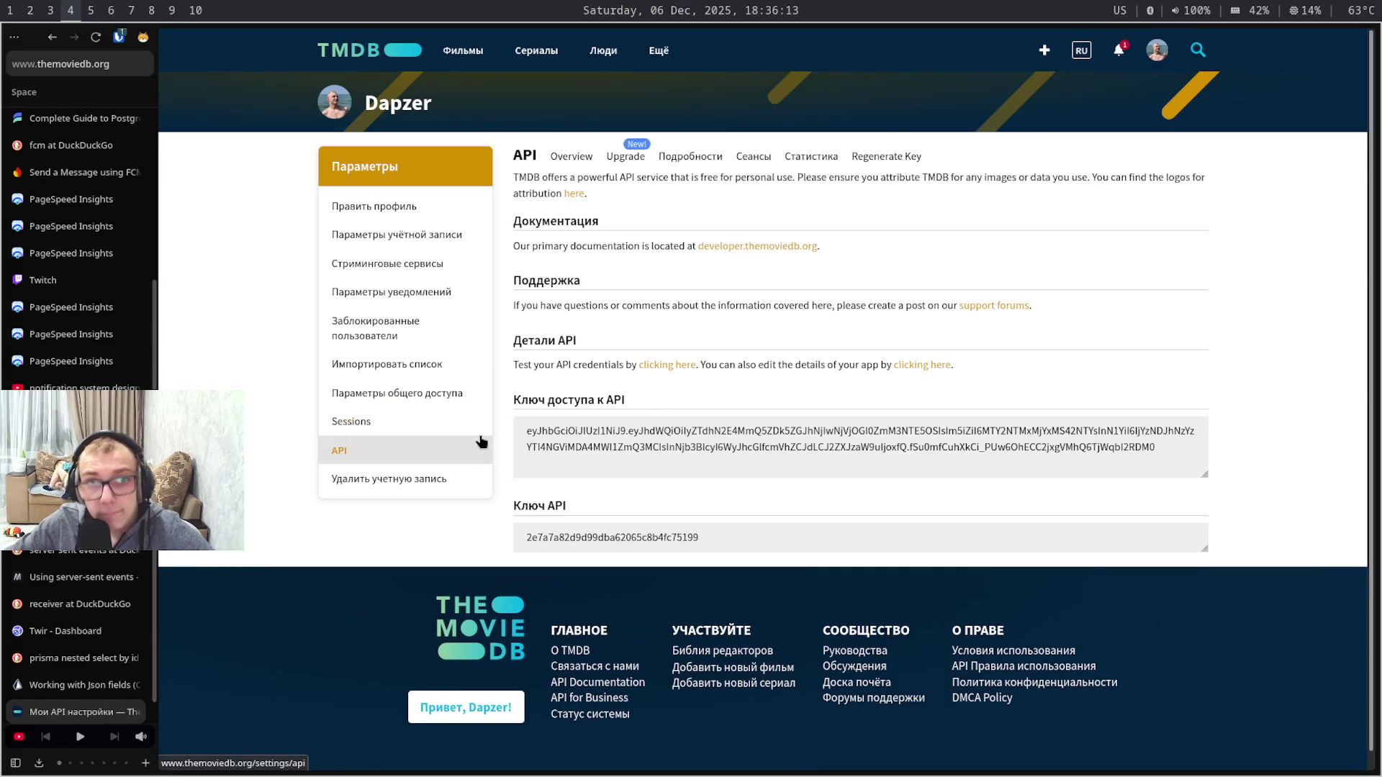
{"action": "left_click", "coordinate": [471, 369]}
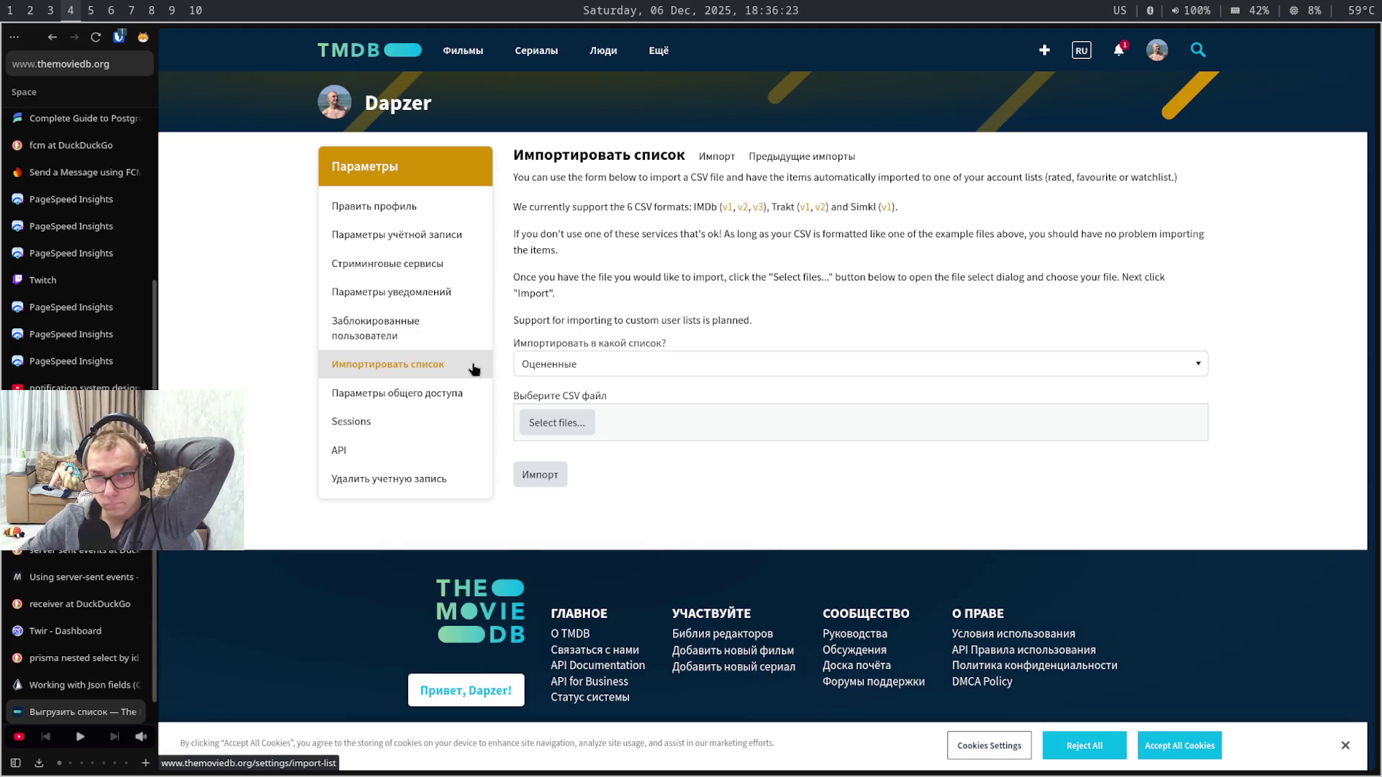
{"action": "left_click", "coordinate": [703, 367]}
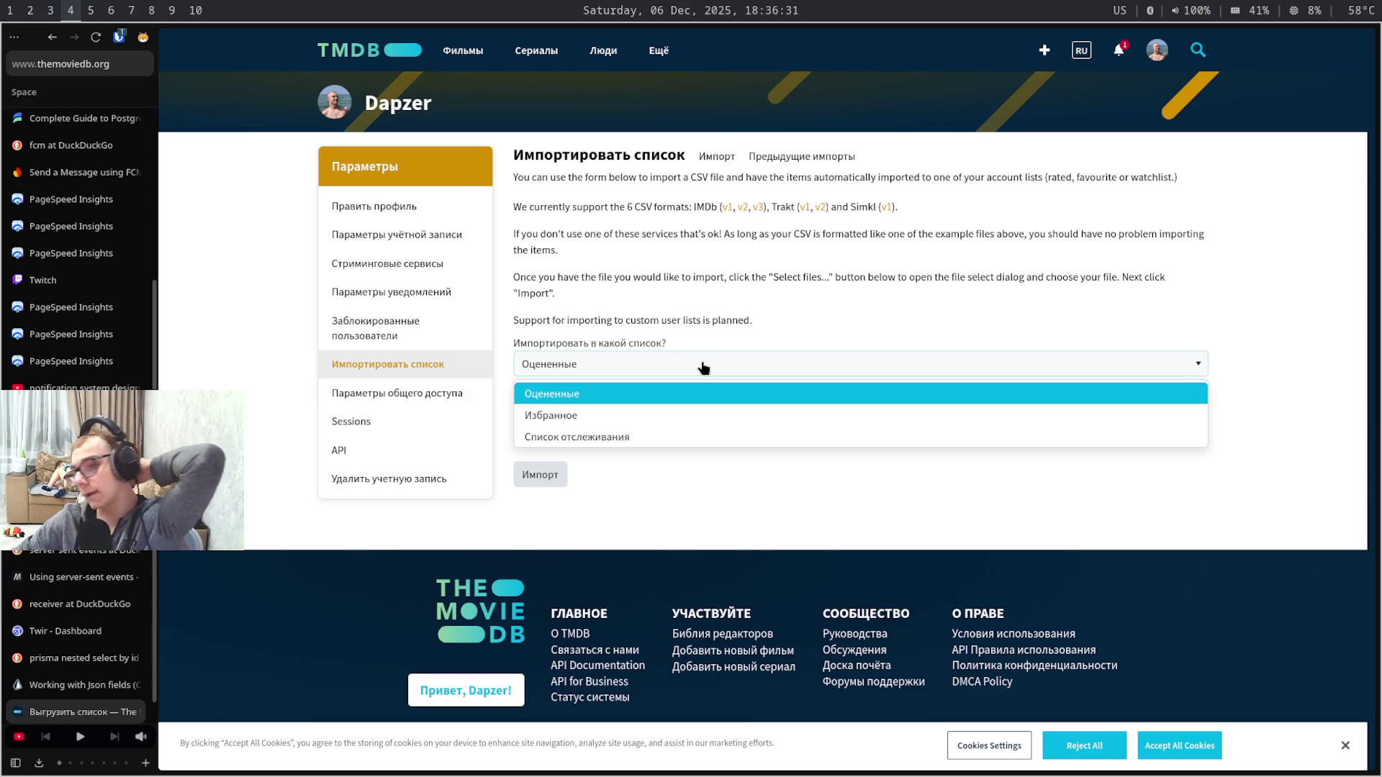
{"action": "left_click", "coordinate": [814, 338]}
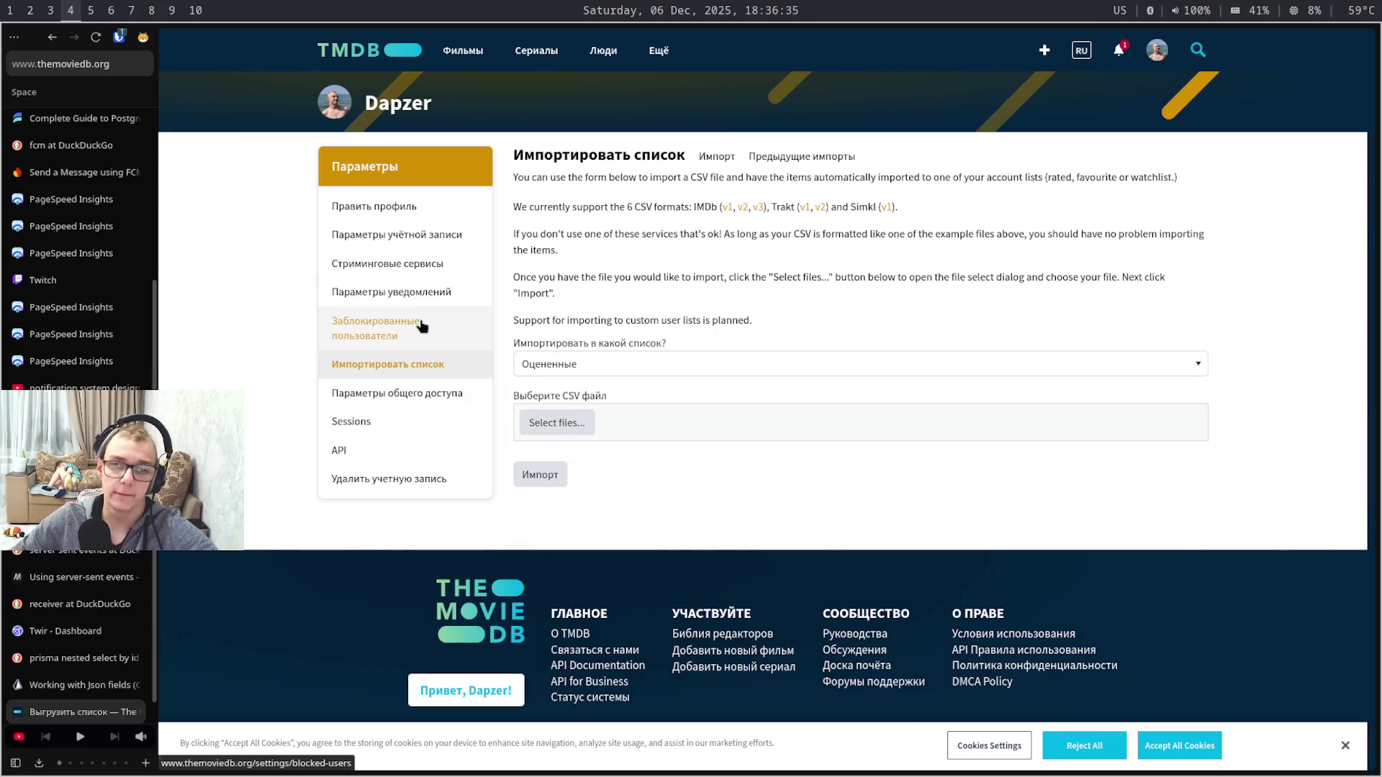
- Visit streaming services and the profile editing page, then return to the Obsidian drawing
{"action": "left_click", "coordinate": [439, 295]}
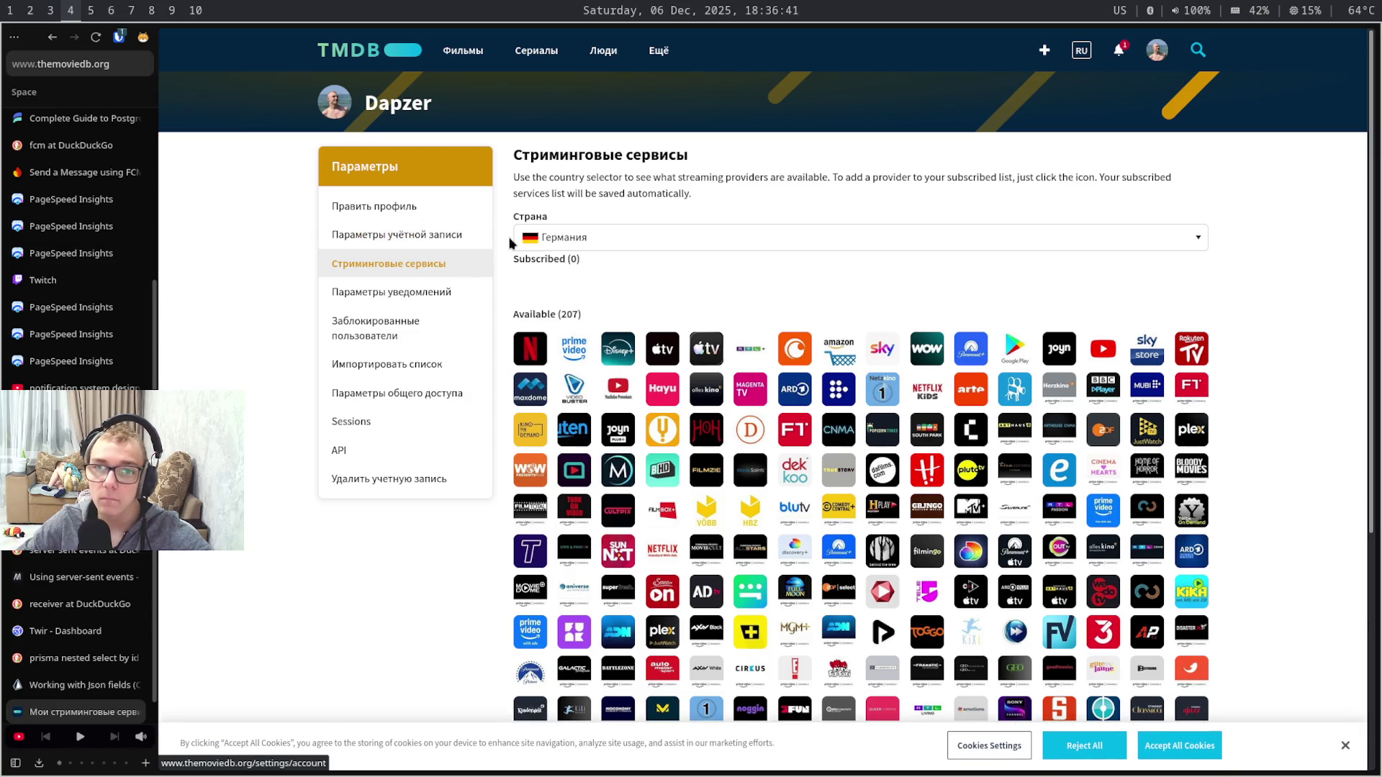
{"action": "scroll", "coordinate": [653, 245], "scroll_direction": "down", "scroll_amount": 3}
{"action": "scroll", "coordinate": [658, 243], "scroll_direction": "down", "scroll_amount": 1}
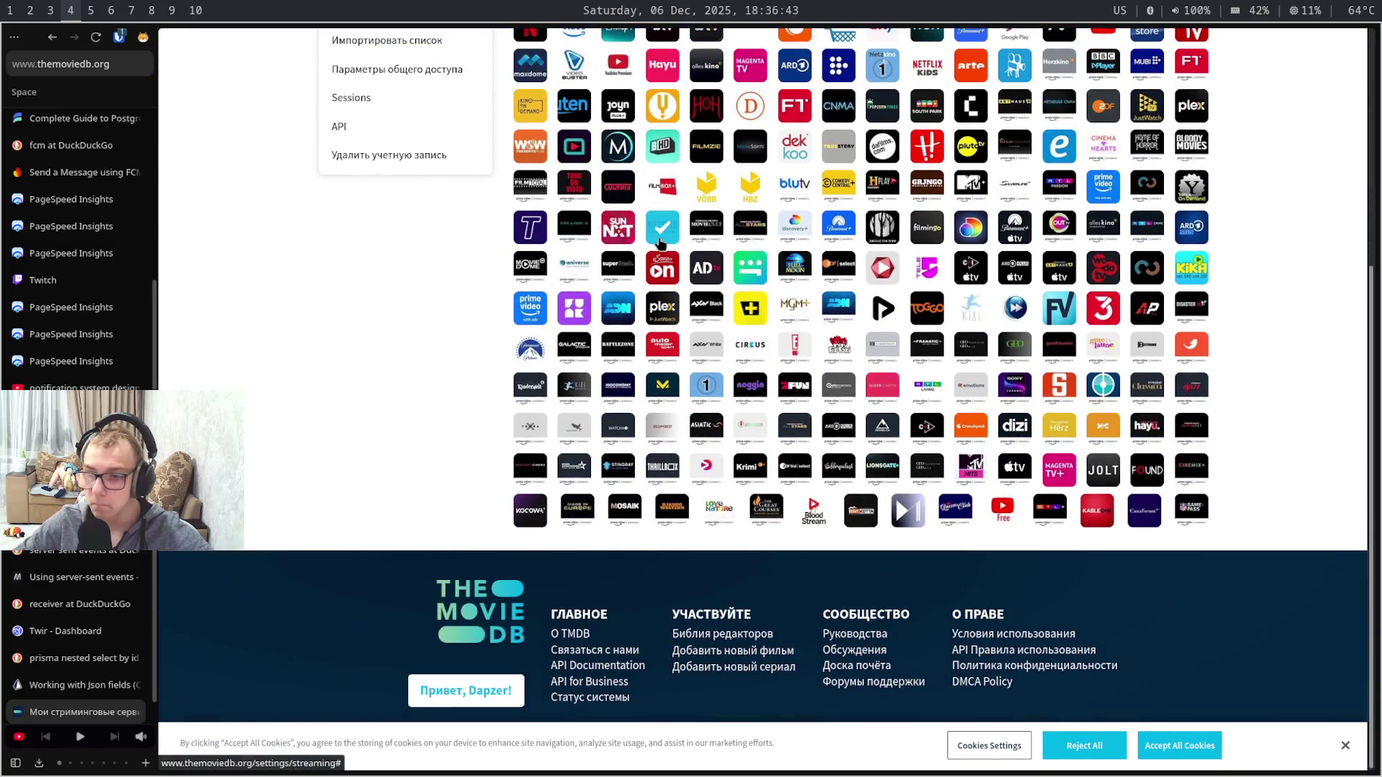
{"action": "scroll", "coordinate": [659, 244], "scroll_direction": "up", "scroll_amount": 4}
{"action": "left_click", "coordinate": [430, 239]}
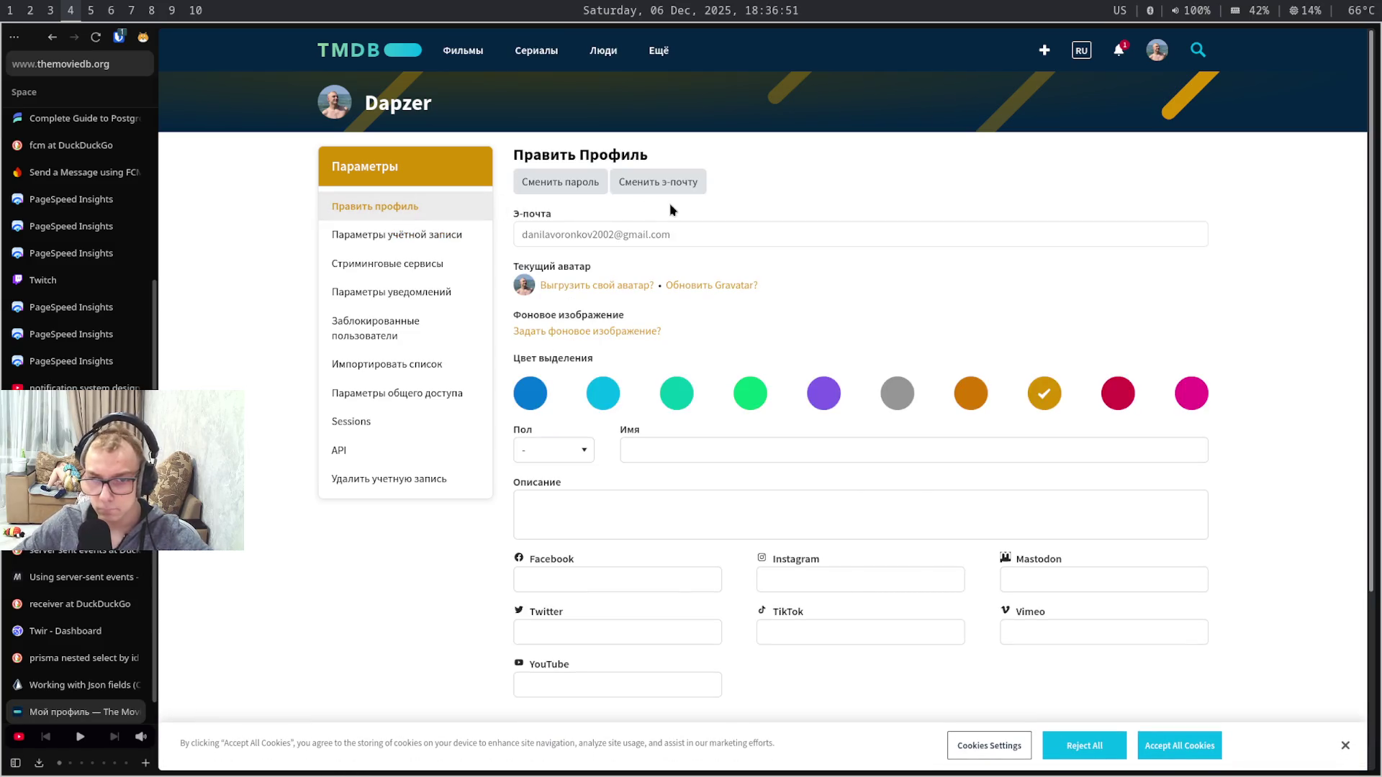
{"action": "key", "text": "super+5"}
{"action": "key", "text": "super+6"}
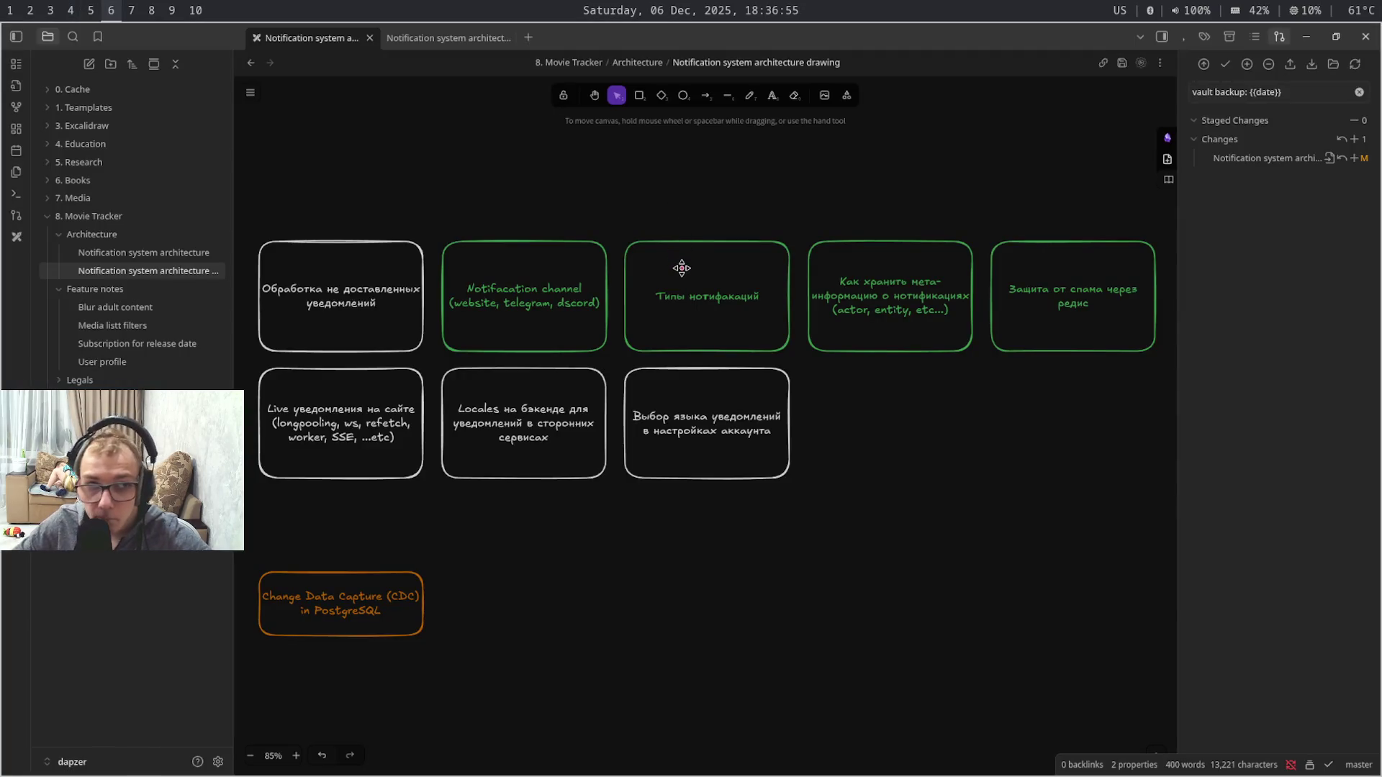
- Review the Notification system architecture note, then return to the Prisma Json fields docs tab
{"action": "key", "text": "ctrl+Tab"}
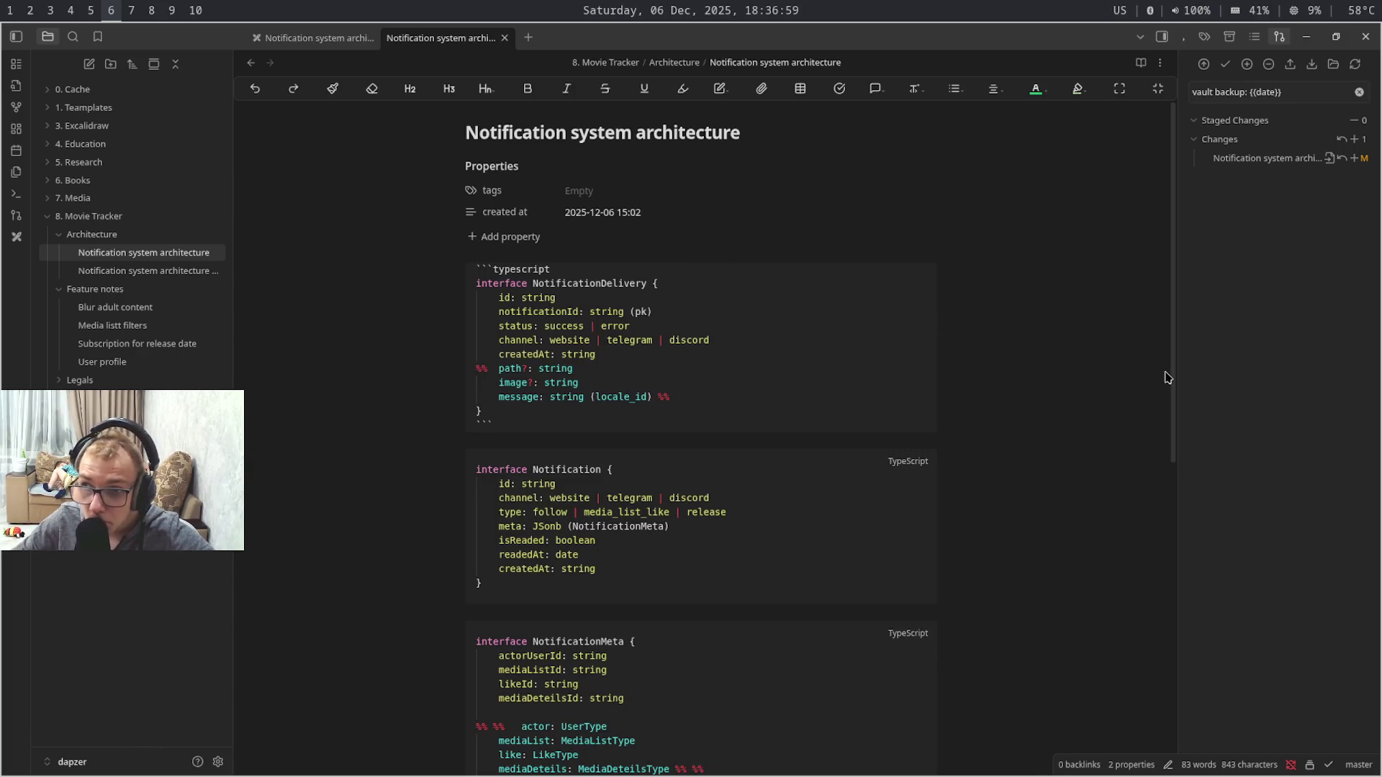
{"action": "left_click_drag", "start_coordinate": [1176, 387], "coordinate": [1175, 520]}
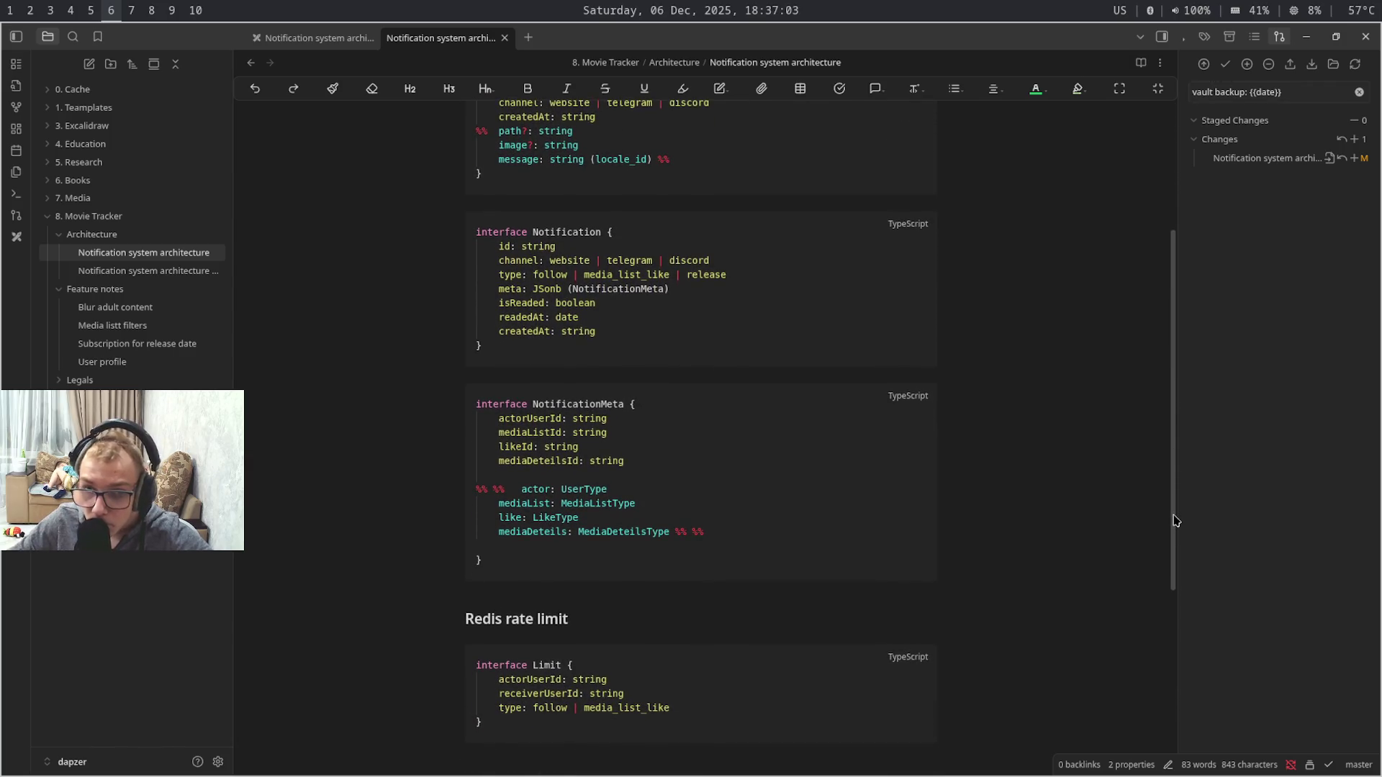
{"action": "key", "text": "super+4"}
{"action": "key", "text": "ctrl+shift+Tab"}
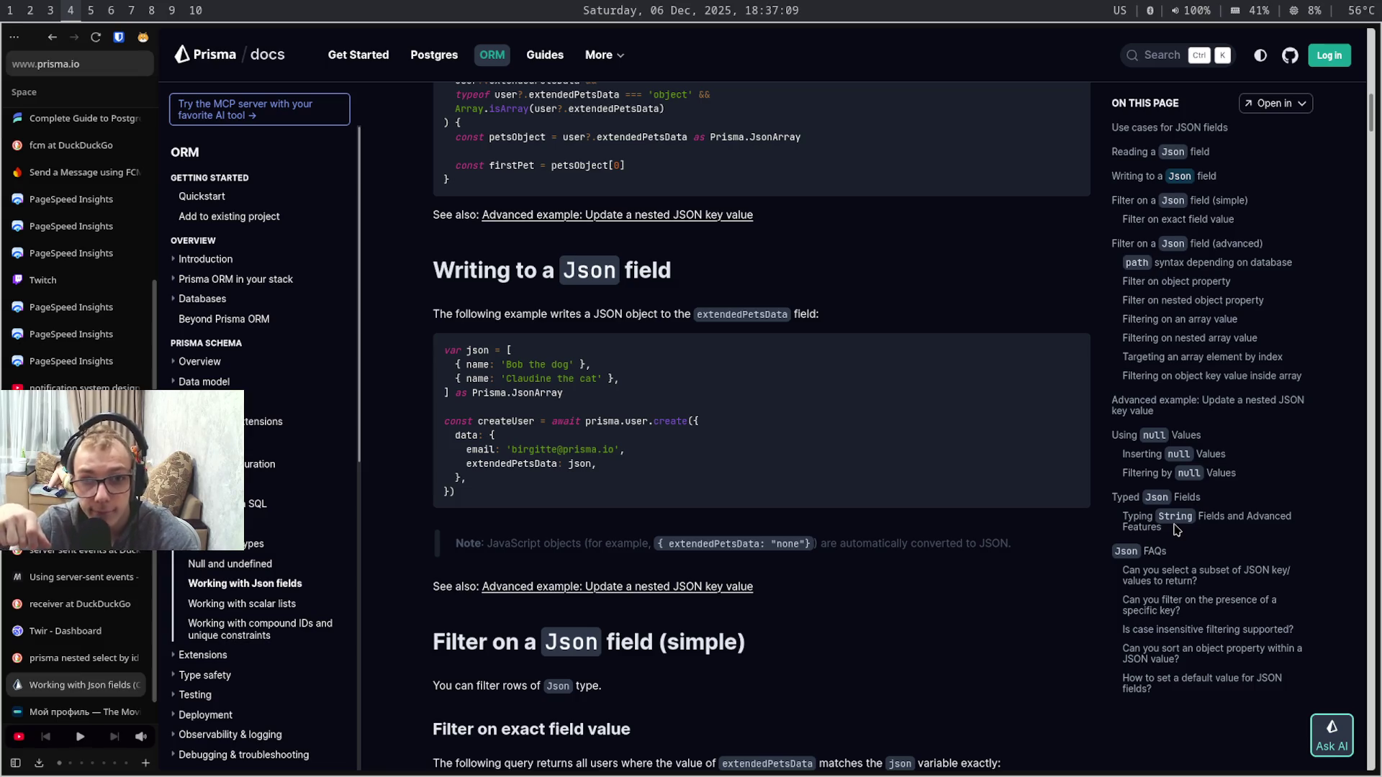
{"action": "scroll", "coordinate": [1176, 529], "scroll_direction": "down", "scroll_amount": 1}
{"action": "scroll", "coordinate": [1175, 529], "scroll_direction": "down", "scroll_amount": 1}
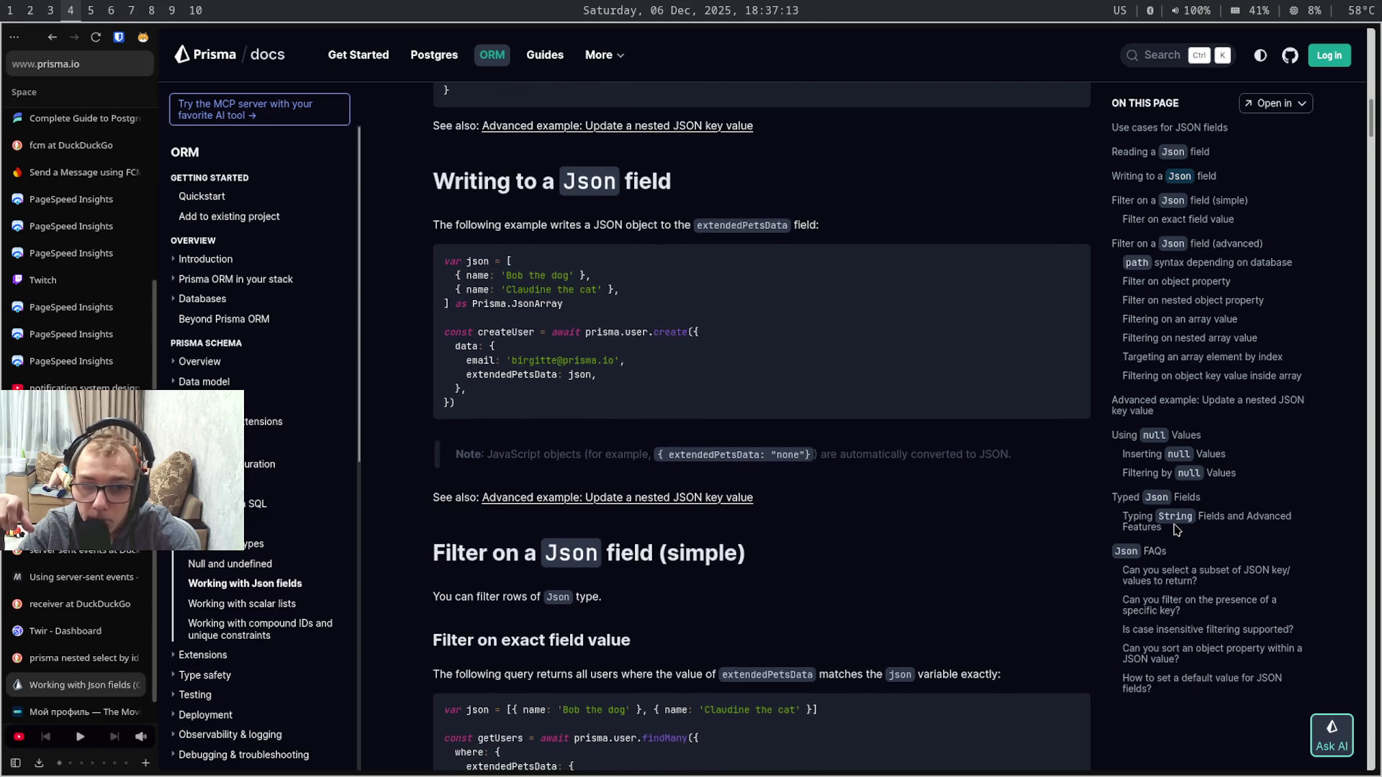
{"action": "scroll", "coordinate": [1176, 529], "scroll_direction": "down", "scroll_amount": 2}
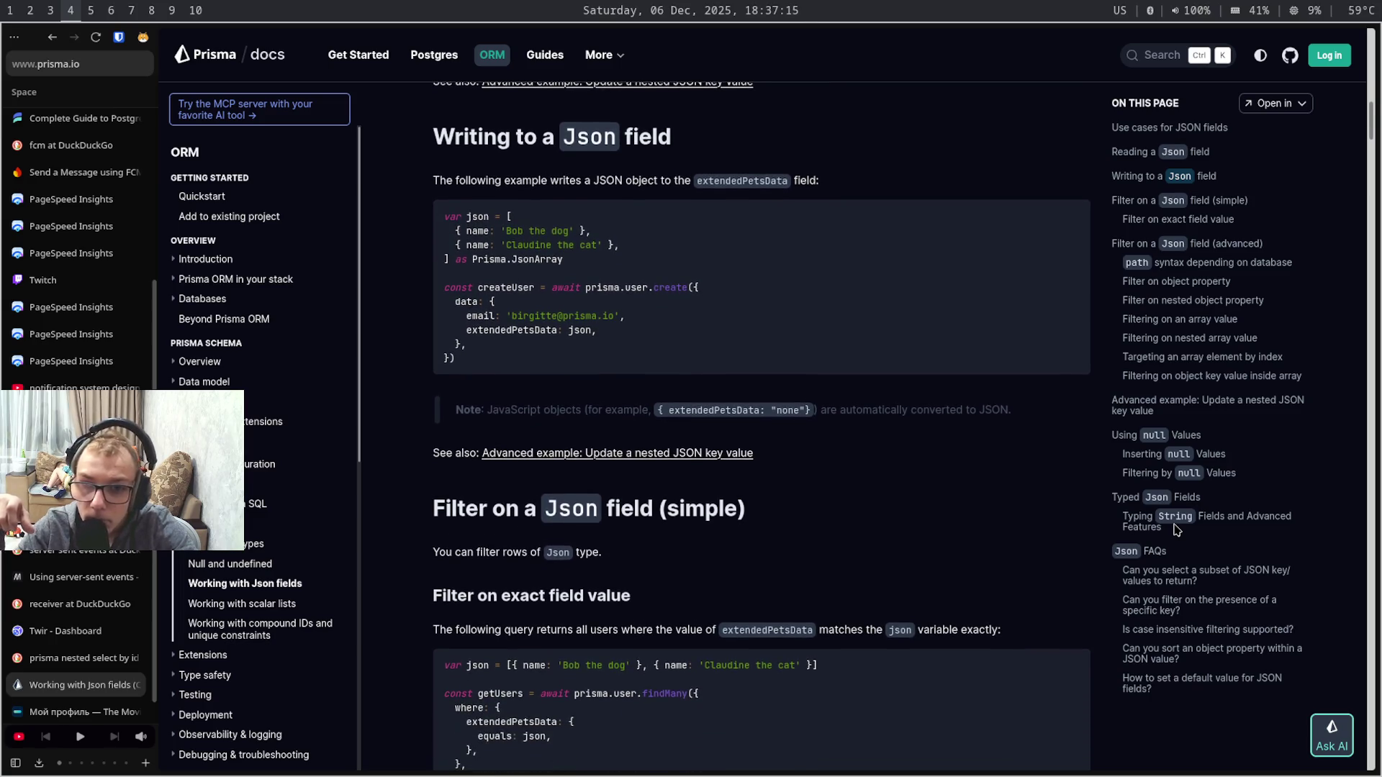
{"action": "scroll", "coordinate": [1001, 576], "scroll_direction": "down", "scroll_amount": 1}
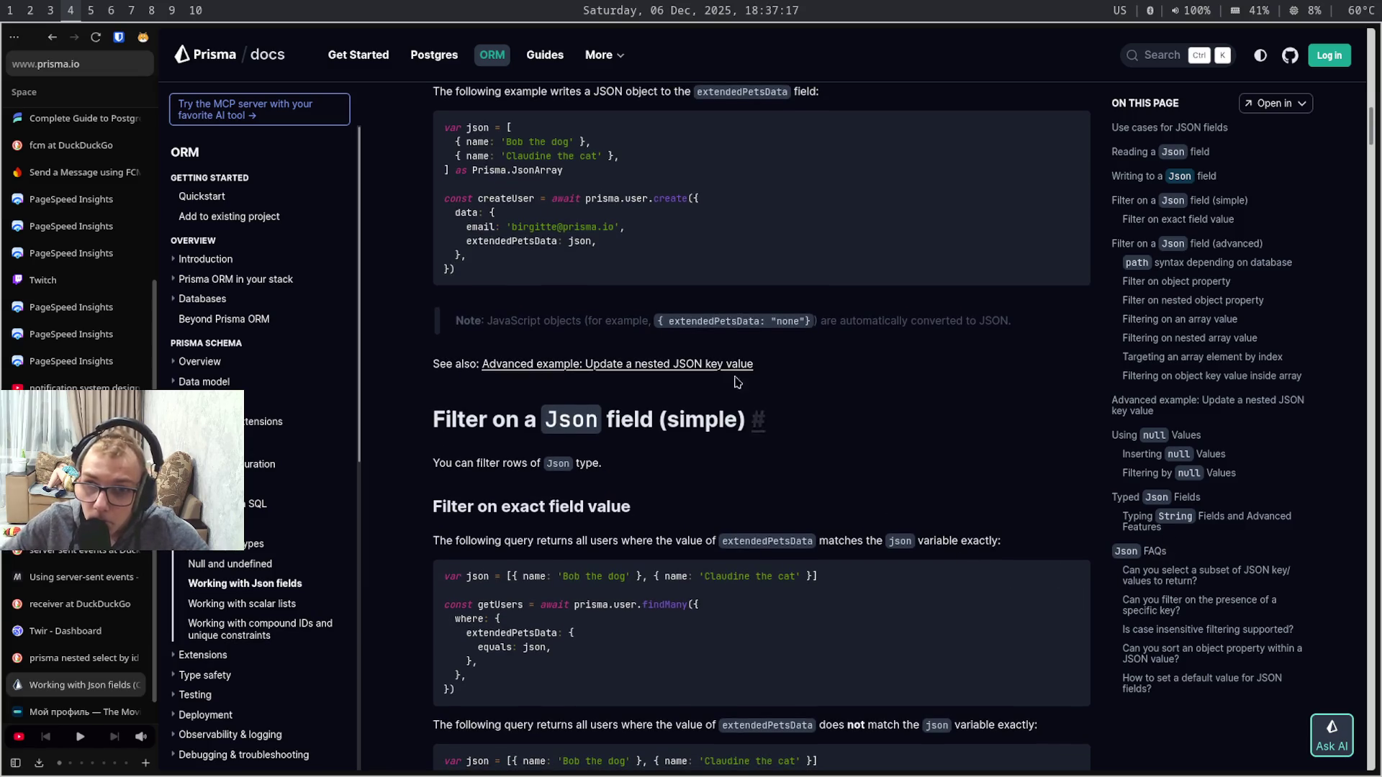
- Open the nested JSON key filtering example in a new browser tab while reading the array sections
{"action": "middle_click", "coordinate": [735, 367]}
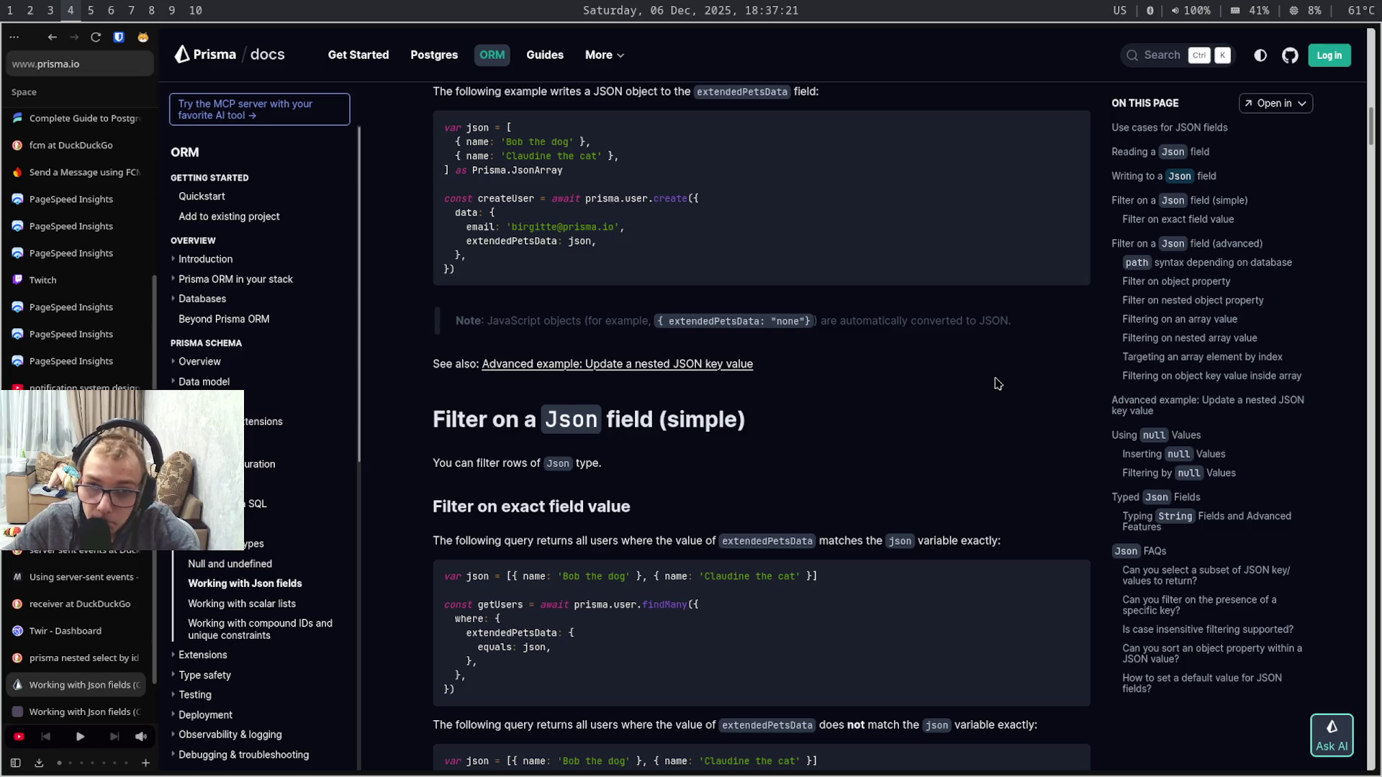
{"action": "scroll", "coordinate": [996, 384], "scroll_direction": "down", "scroll_amount": 1}
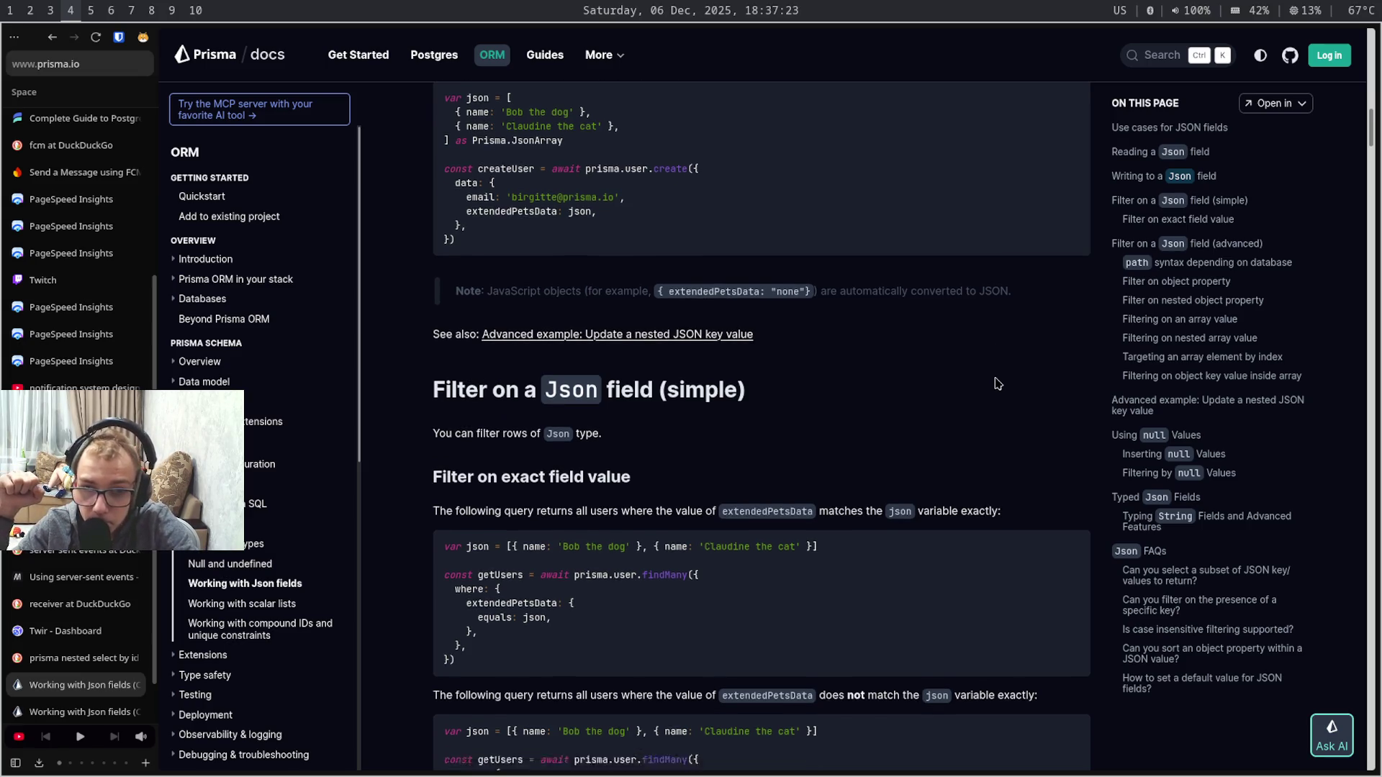
{"action": "scroll", "coordinate": [996, 383], "scroll_direction": "down", "scroll_amount": 5}
{"action": "scroll", "coordinate": [996, 384], "scroll_direction": "down", "scroll_amount": 1}
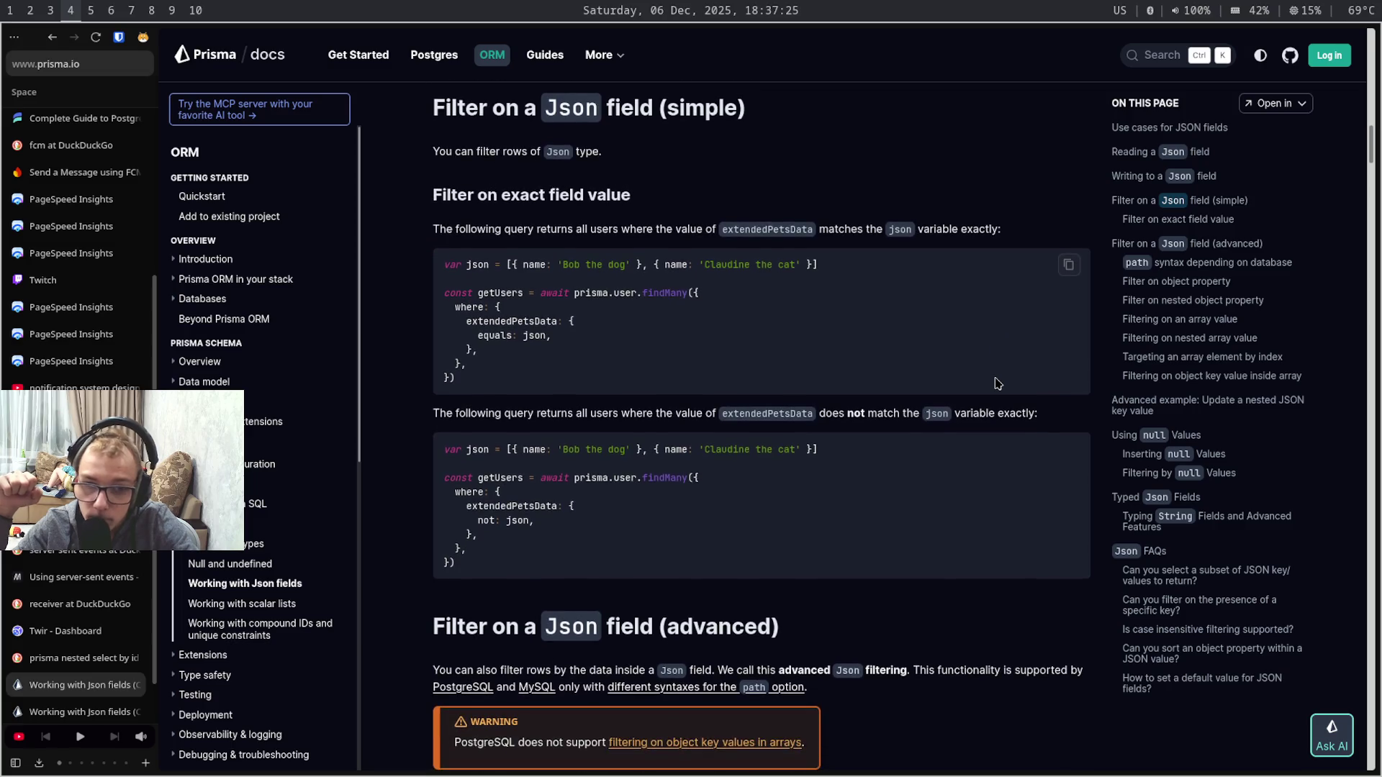
{"action": "scroll", "coordinate": [996, 384], "scroll_direction": "down", "scroll_amount": 4}
{"action": "scroll", "coordinate": [997, 384], "scroll_direction": "down", "scroll_amount": 1}
{"action": "scroll", "coordinate": [997, 383], "scroll_direction": "down", "scroll_amount": 1}
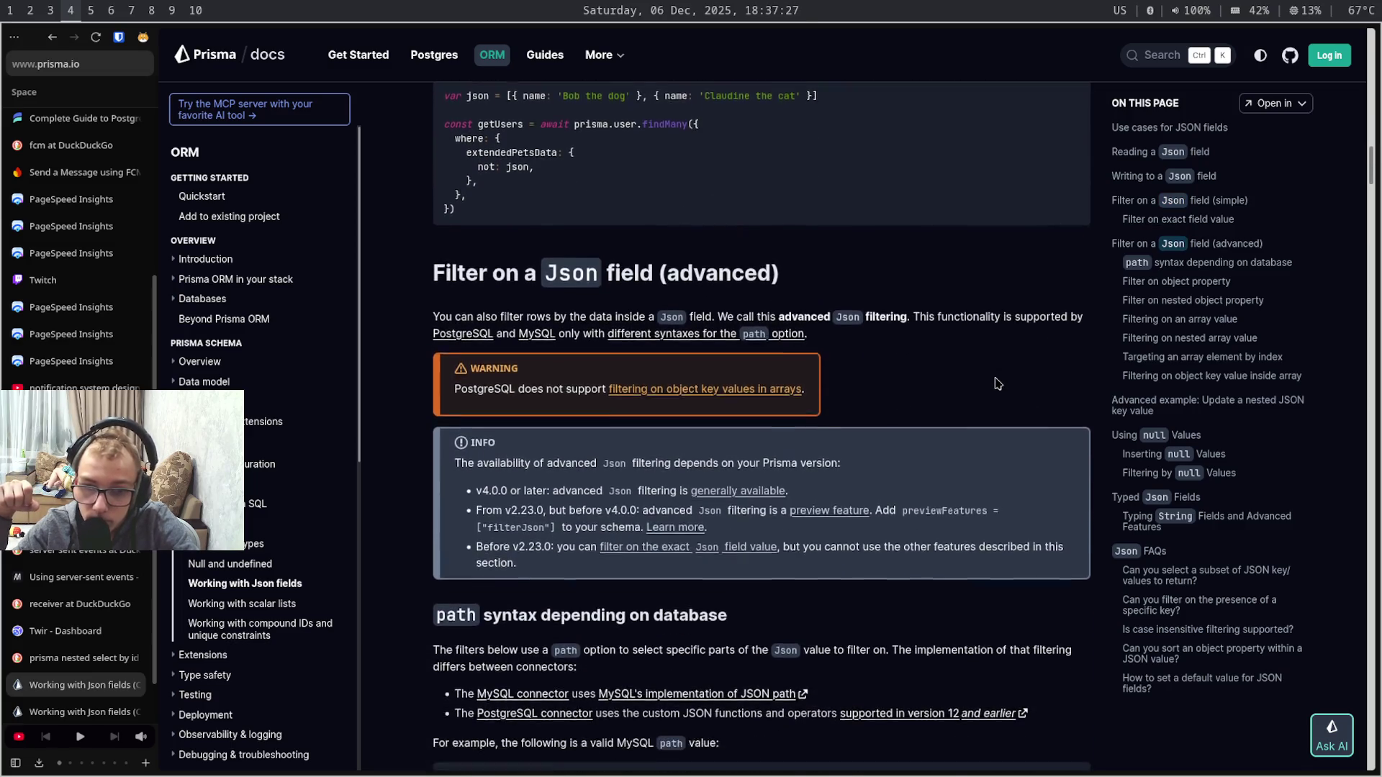
{"action": "scroll", "coordinate": [996, 384], "scroll_direction": "down", "scroll_amount": 3}
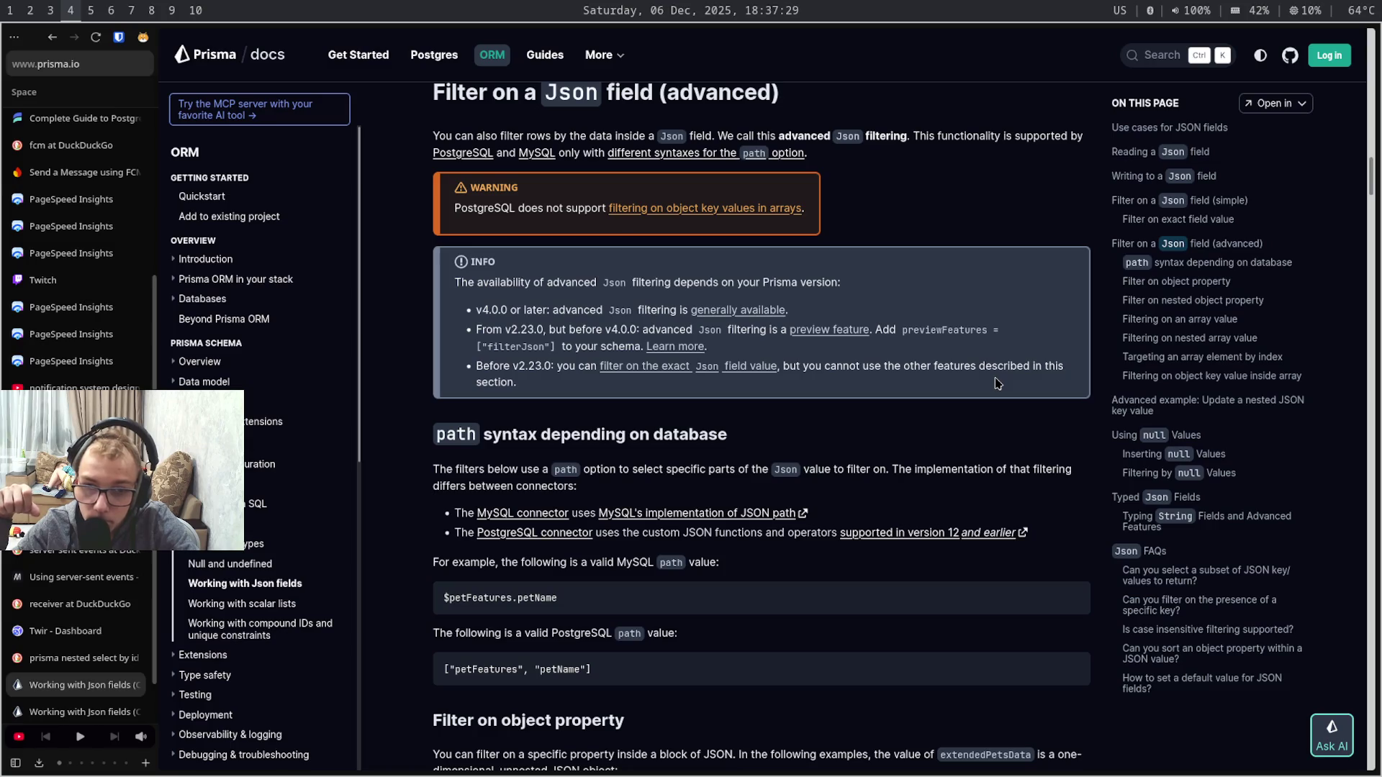
{"action": "scroll", "coordinate": [996, 383], "scroll_direction": "down", "scroll_amount": 1}
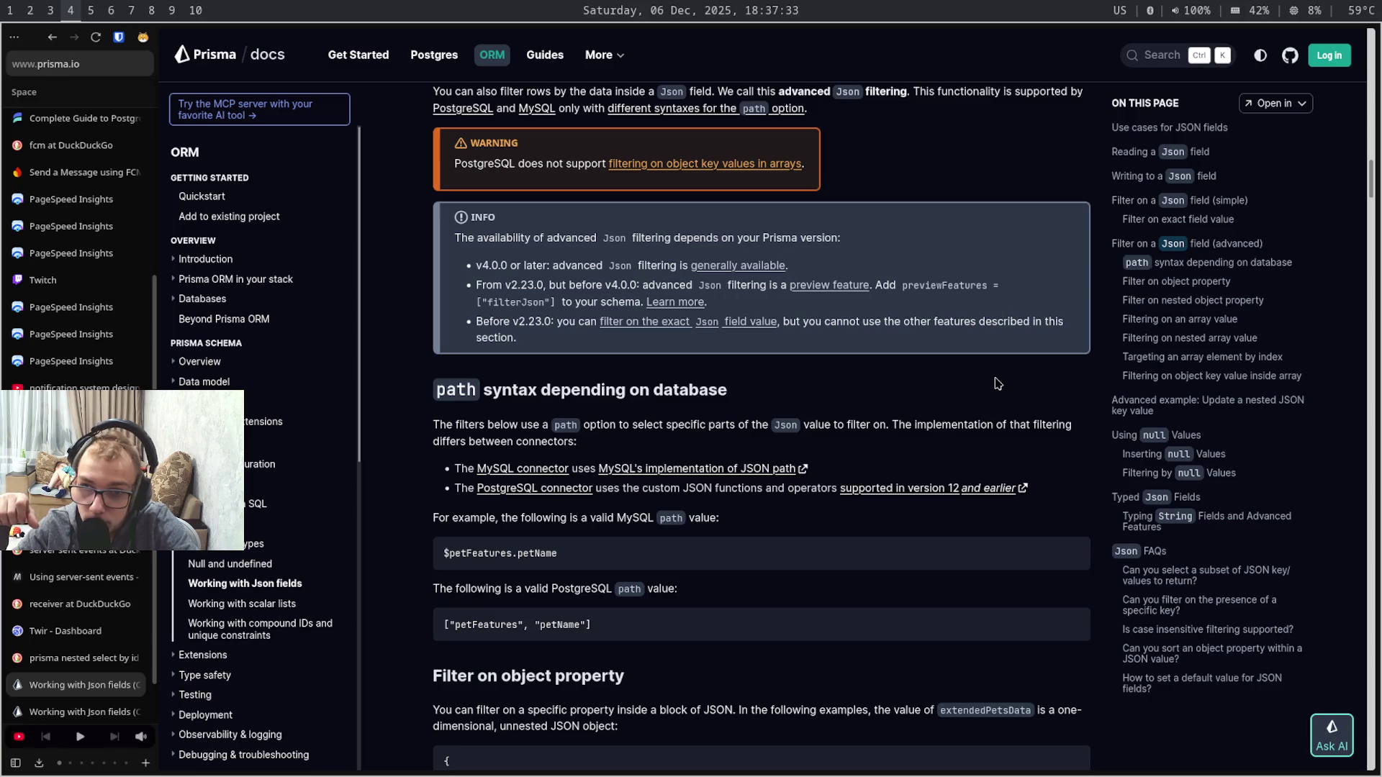
{"action": "scroll", "coordinate": [996, 384], "scroll_direction": "down", "scroll_amount": 15}
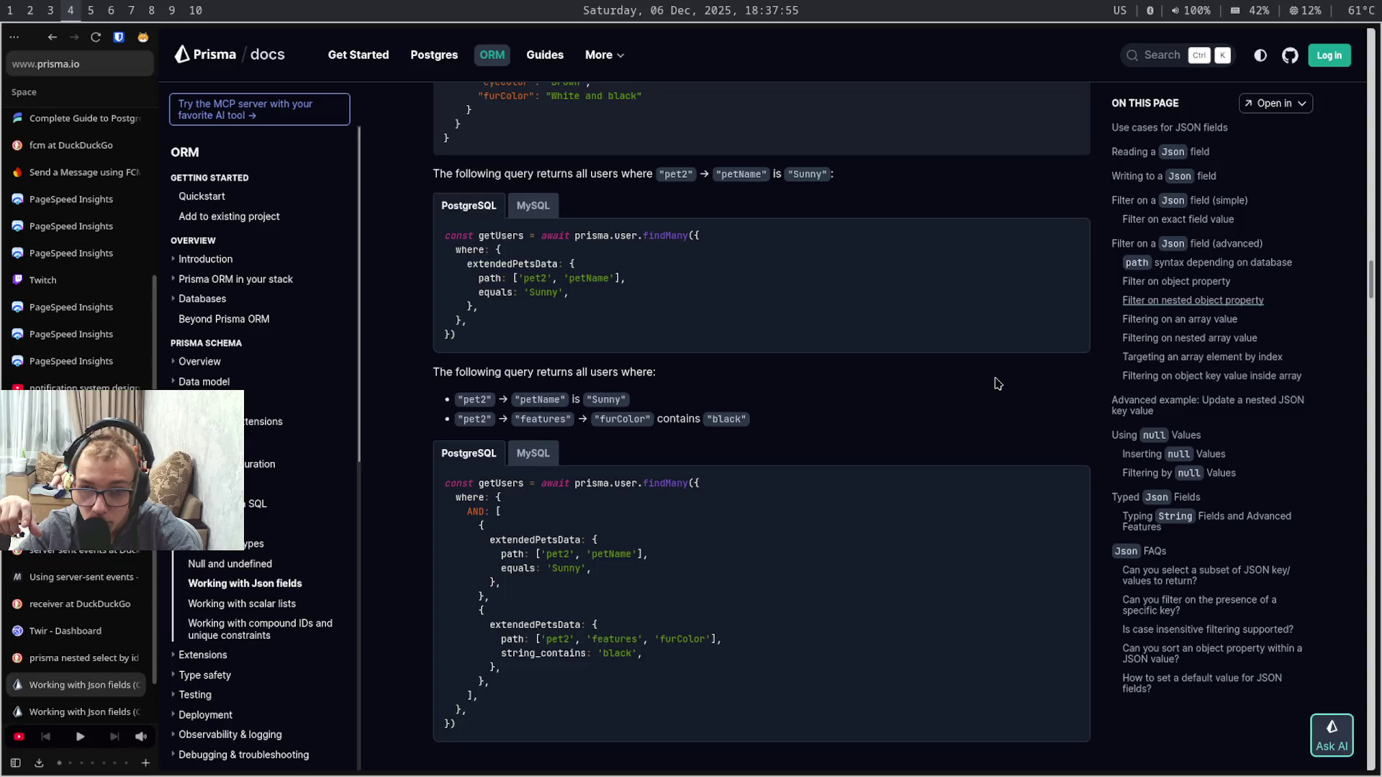
{"action": "scroll", "coordinate": [997, 384], "scroll_direction": "down", "scroll_amount": 4}
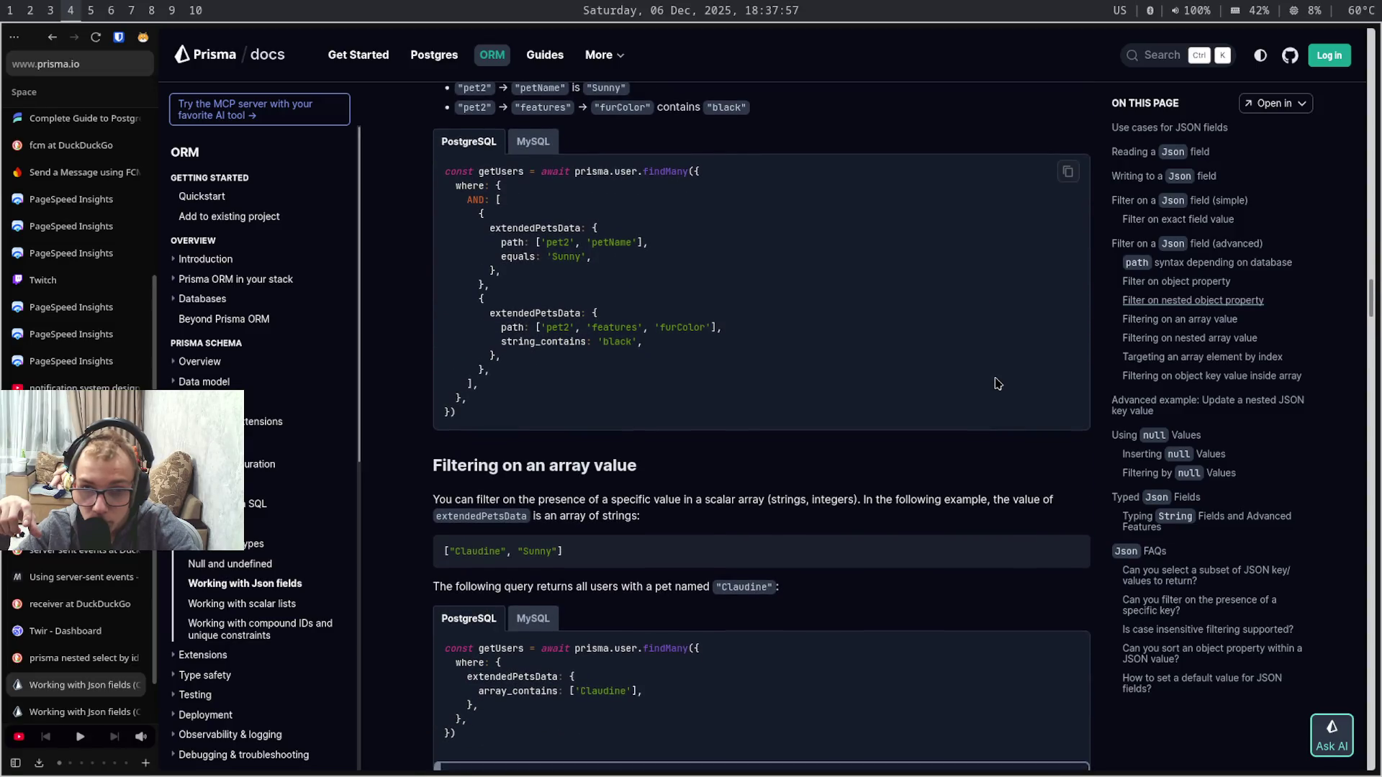
{"action": "scroll", "coordinate": [996, 384], "scroll_direction": "down", "scroll_amount": 2}
{"action": "scroll", "coordinate": [996, 383], "scroll_direction": "down", "scroll_amount": 4}
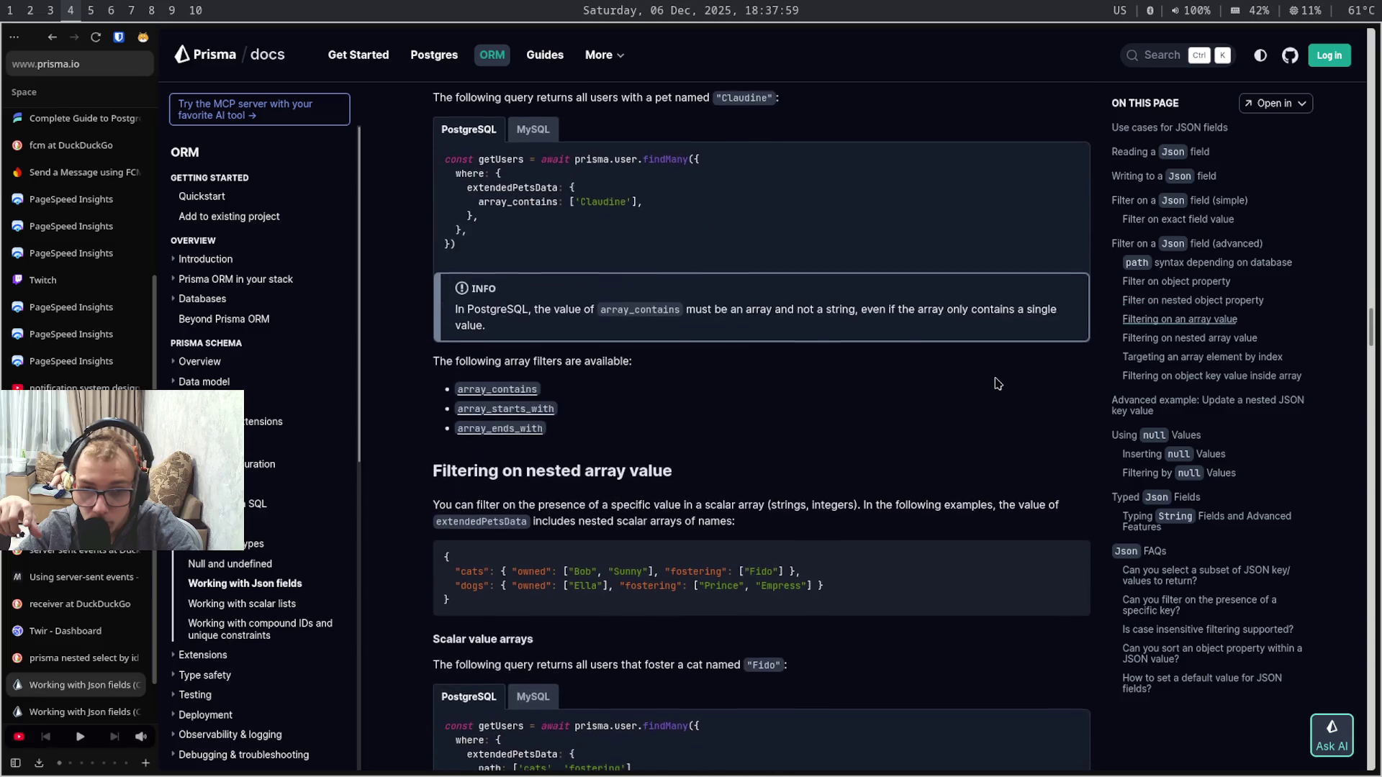
{"action": "scroll", "coordinate": [997, 384], "scroll_direction": "down", "scroll_amount": 2}
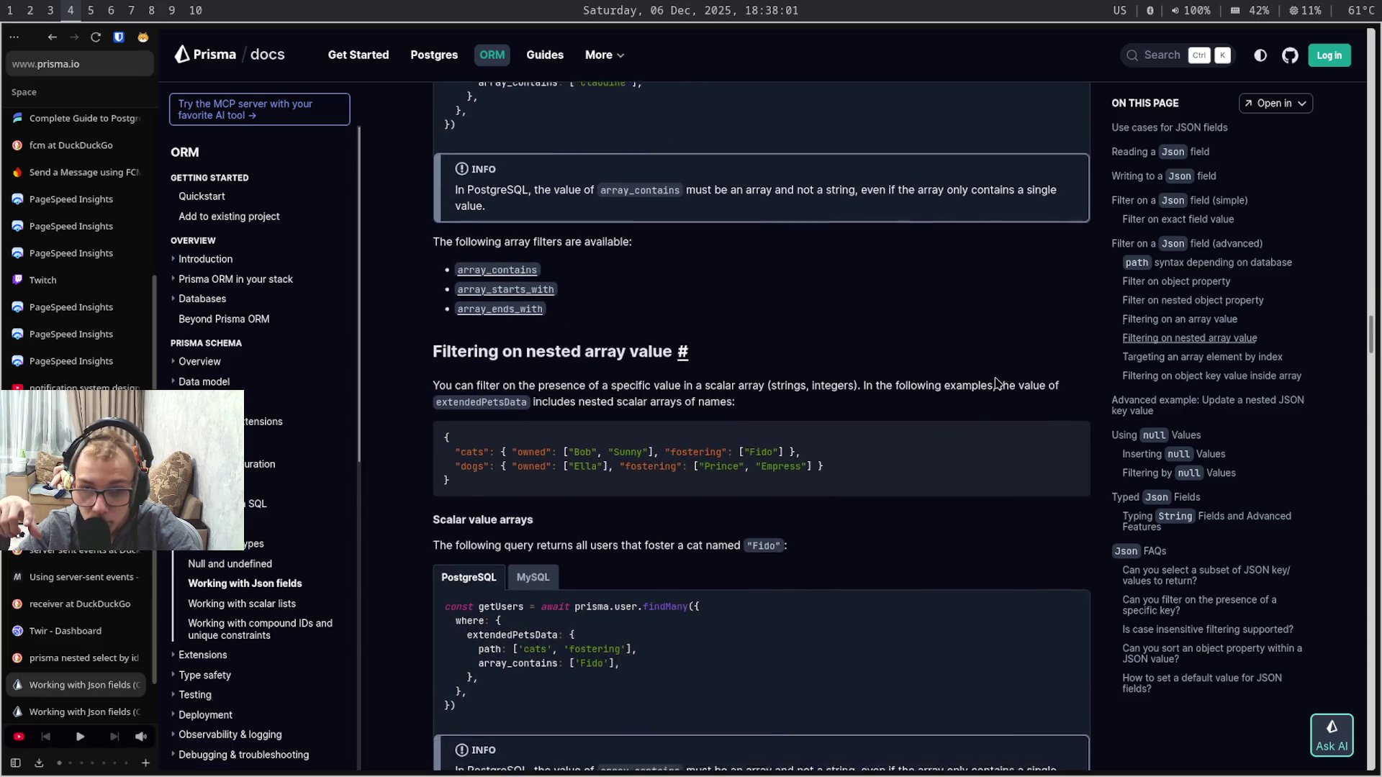
{"action": "scroll", "coordinate": [996, 384], "scroll_direction": "down", "scroll_amount": 3}
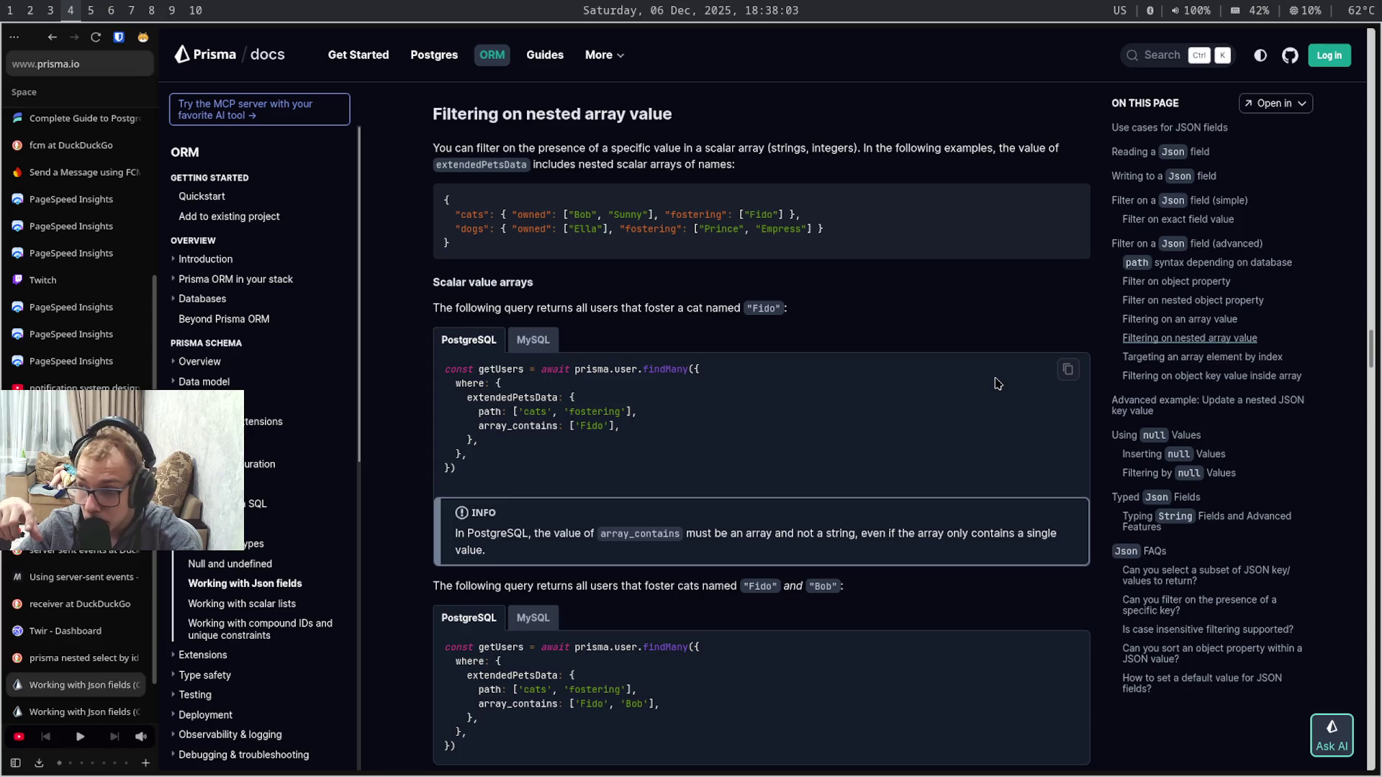
{"action": "scroll", "coordinate": [997, 384], "scroll_direction": "down", "scroll_amount": 1}
{"action": "scroll", "coordinate": [996, 384], "scroll_direction": "down", "scroll_amount": 1}
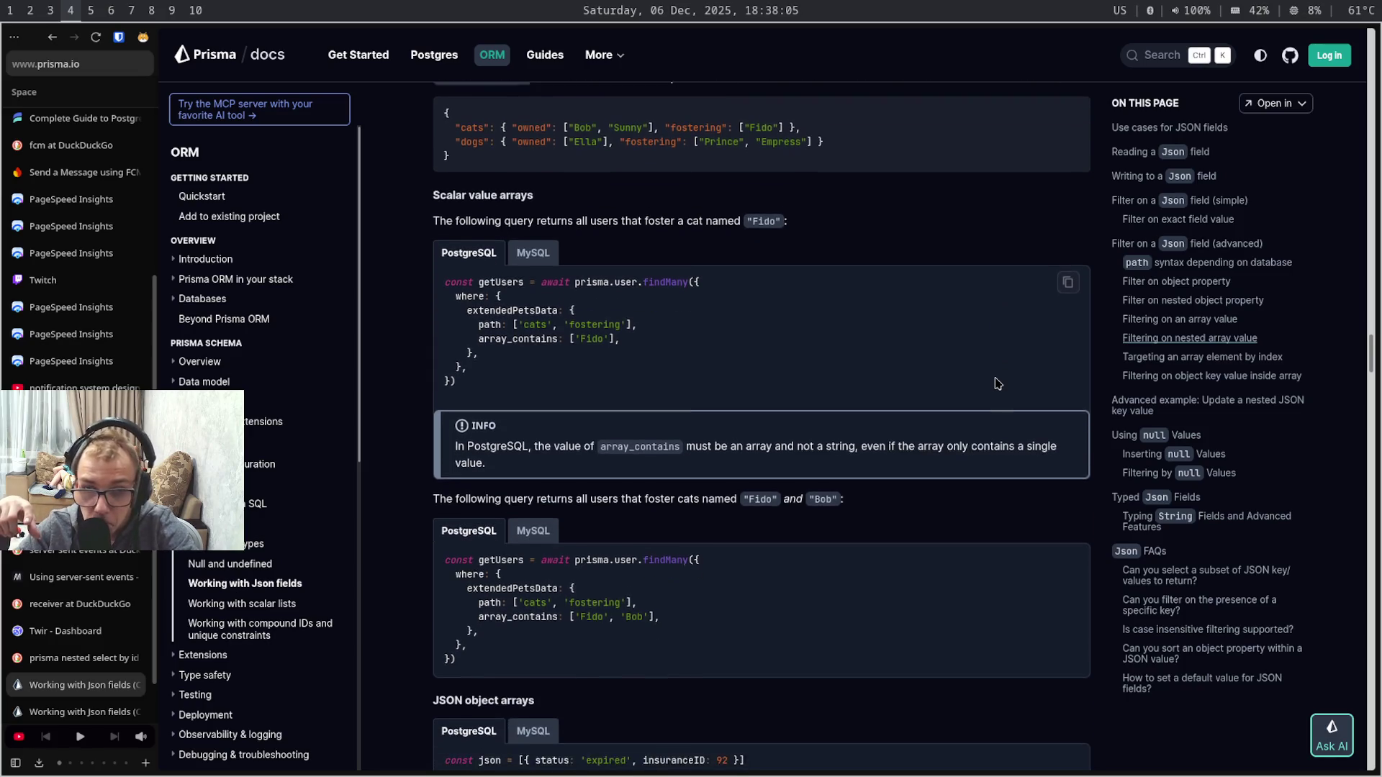
{"action": "scroll", "coordinate": [996, 383], "scroll_direction": "down", "scroll_amount": 4}
{"action": "scroll", "coordinate": [996, 383], "scroll_direction": "down", "scroll_amount": 1}
{"action": "scroll", "coordinate": [996, 383], "scroll_direction": "down", "scroll_amount": 1}
{"action": "scroll", "coordinate": [996, 384], "scroll_direction": "down", "scroll_amount": 2}
{"action": "scroll", "coordinate": [997, 383], "scroll_direction": "down", "scroll_amount": 1}
{"action": "scroll", "coordinate": [997, 384], "scroll_direction": "down", "scroll_amount": 1}
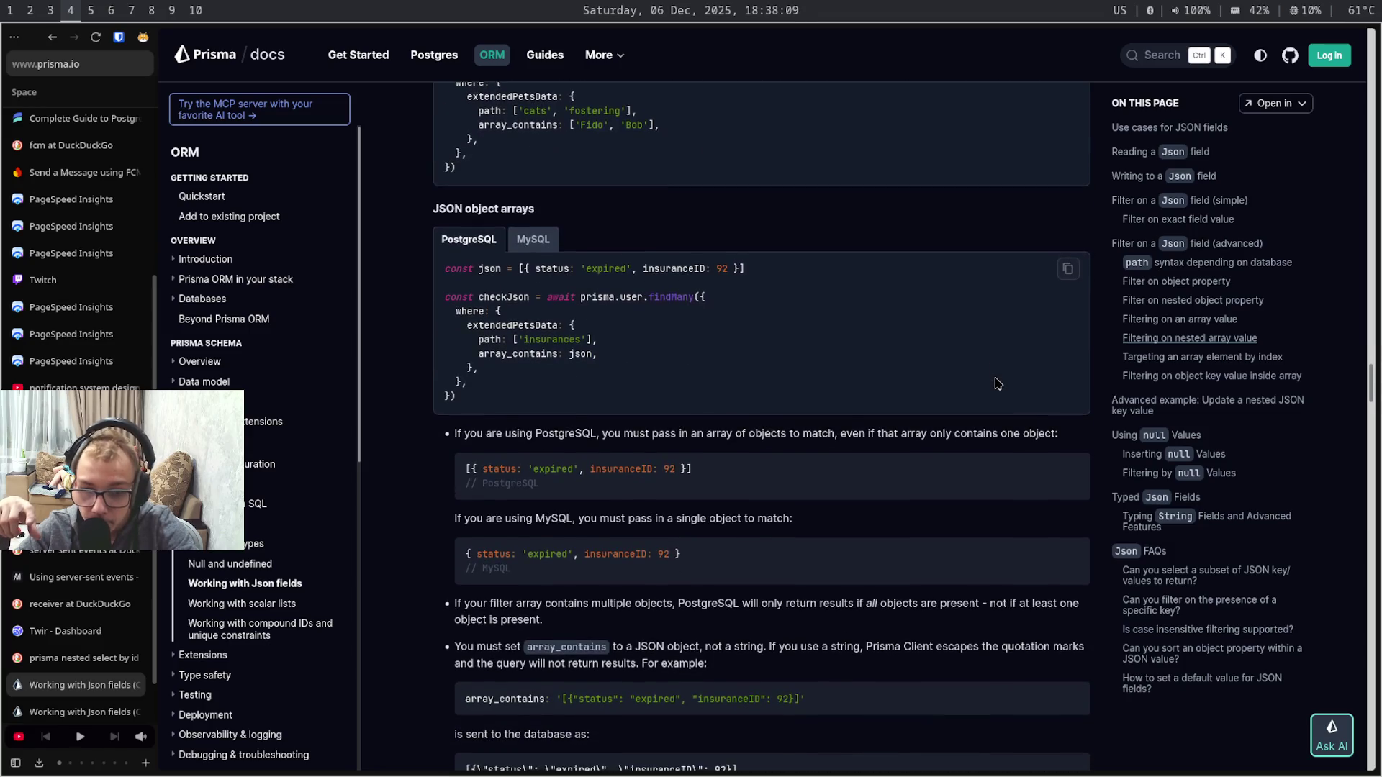
{"action": "scroll", "coordinate": [997, 384], "scroll_direction": "down", "scroll_amount": 2}
{"action": "scroll", "coordinate": [997, 382], "scroll_direction": "down", "scroll_amount": 1}
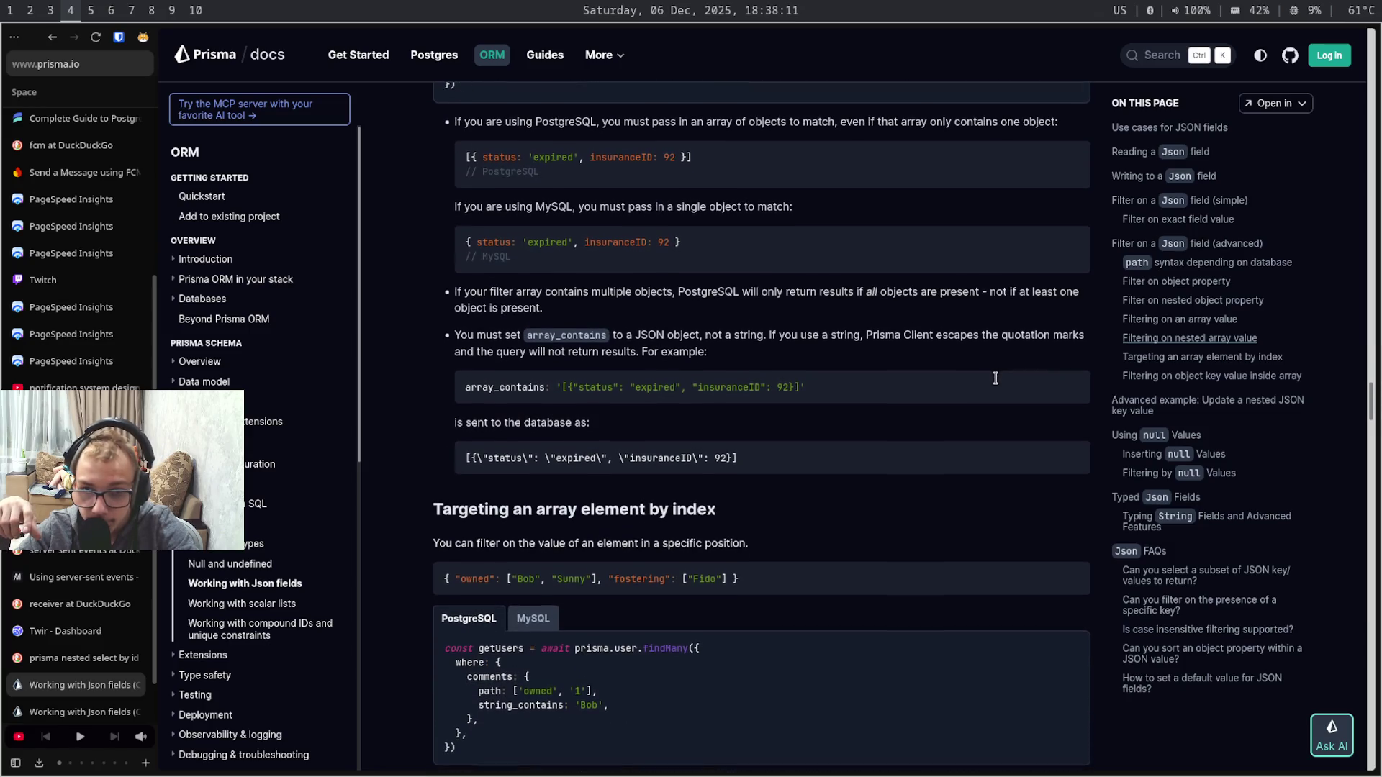
{"action": "scroll", "coordinate": [997, 383], "scroll_direction": "down", "scroll_amount": 1}
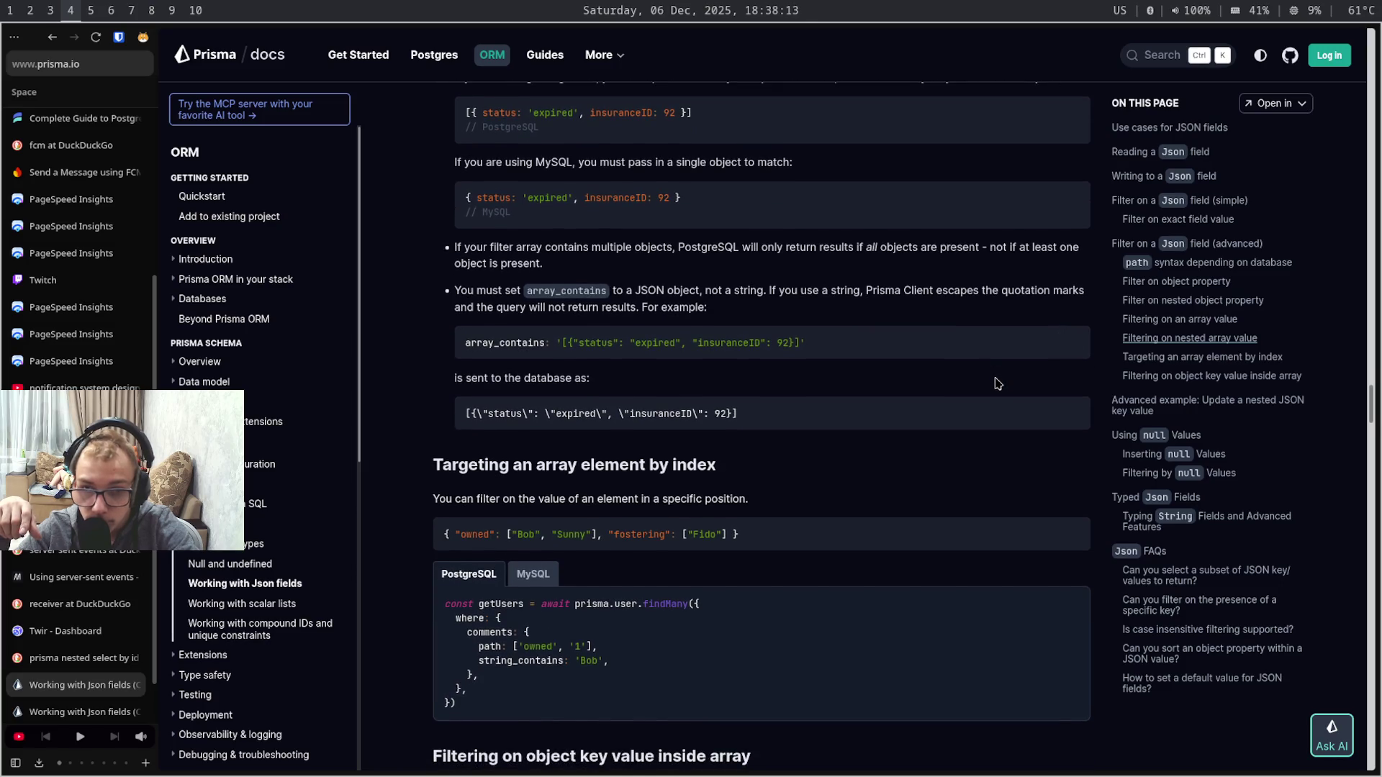
{"action": "scroll", "coordinate": [997, 384], "scroll_direction": "down", "scroll_amount": 1}
{"action": "scroll", "coordinate": [997, 383], "scroll_direction": "down", "scroll_amount": 3}
{"action": "scroll", "coordinate": [996, 384], "scroll_direction": "down", "scroll_amount": 2}
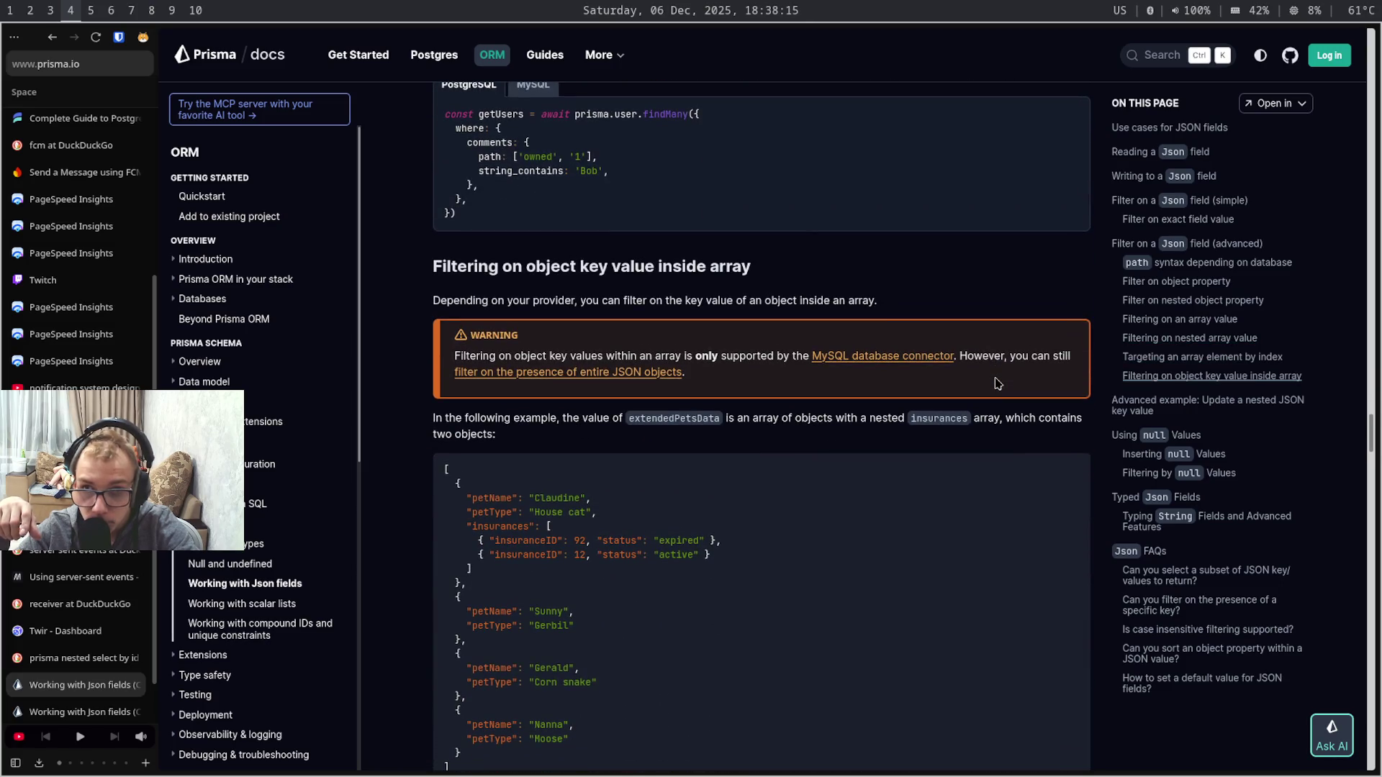
{"action": "scroll", "coordinate": [997, 384], "scroll_direction": "down", "scroll_amount": 1}
{"action": "scroll", "coordinate": [996, 378], "scroll_direction": "down", "scroll_amount": 1}
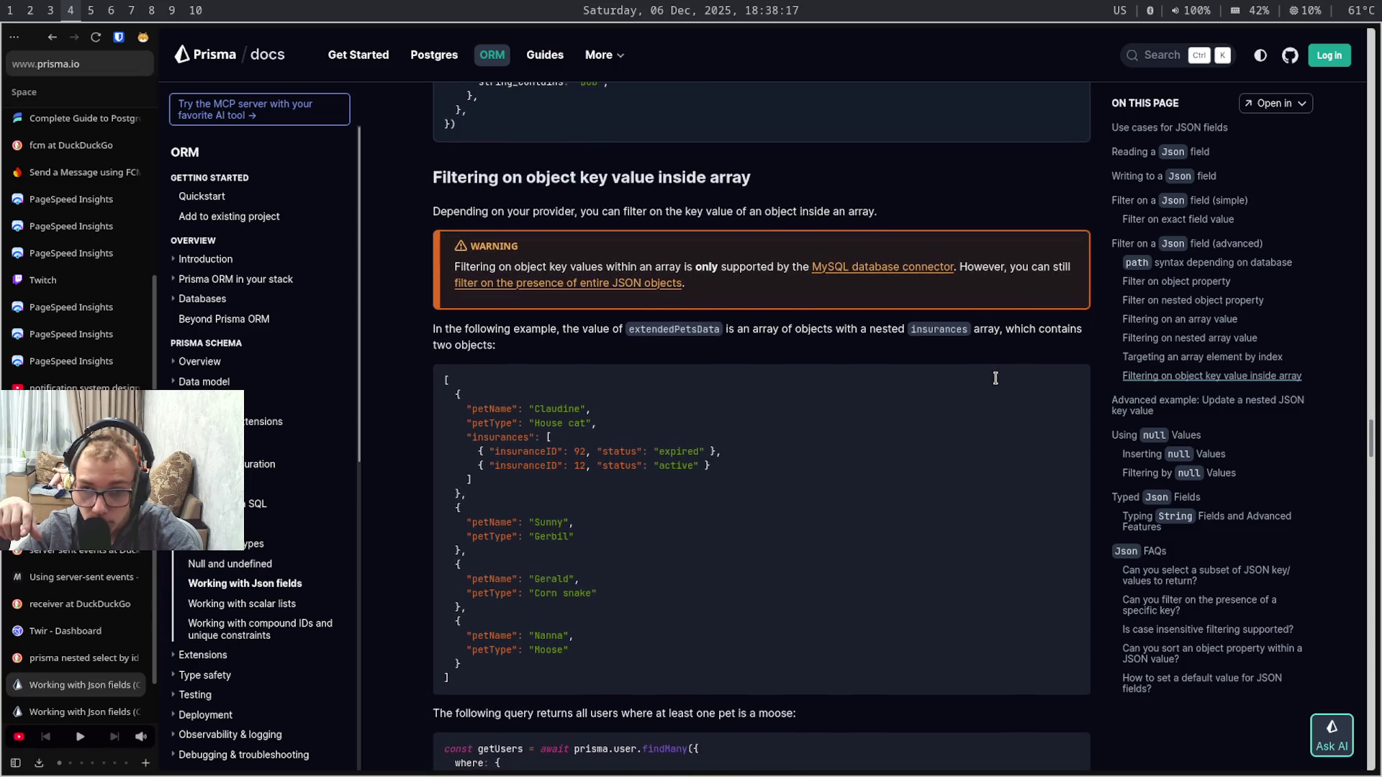
{"action": "scroll", "coordinate": [996, 378], "scroll_direction": "down", "scroll_amount": 2}
{"action": "scroll", "coordinate": [996, 384], "scroll_direction": "down", "scroll_amount": 4}
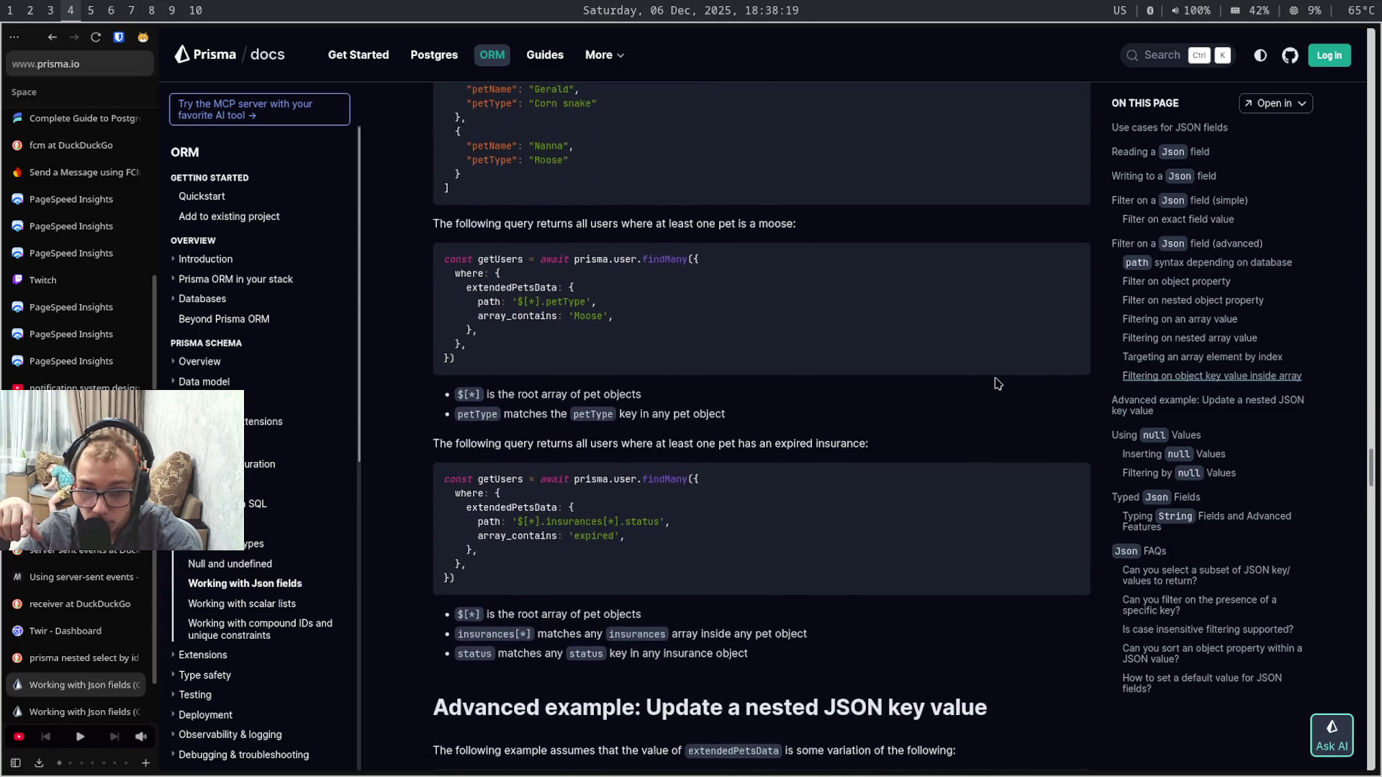
{"action": "scroll", "coordinate": [997, 383], "scroll_direction": "down", "scroll_amount": 5}
{"action": "scroll", "coordinate": [997, 384], "scroll_direction": "down", "scroll_amount": 1}
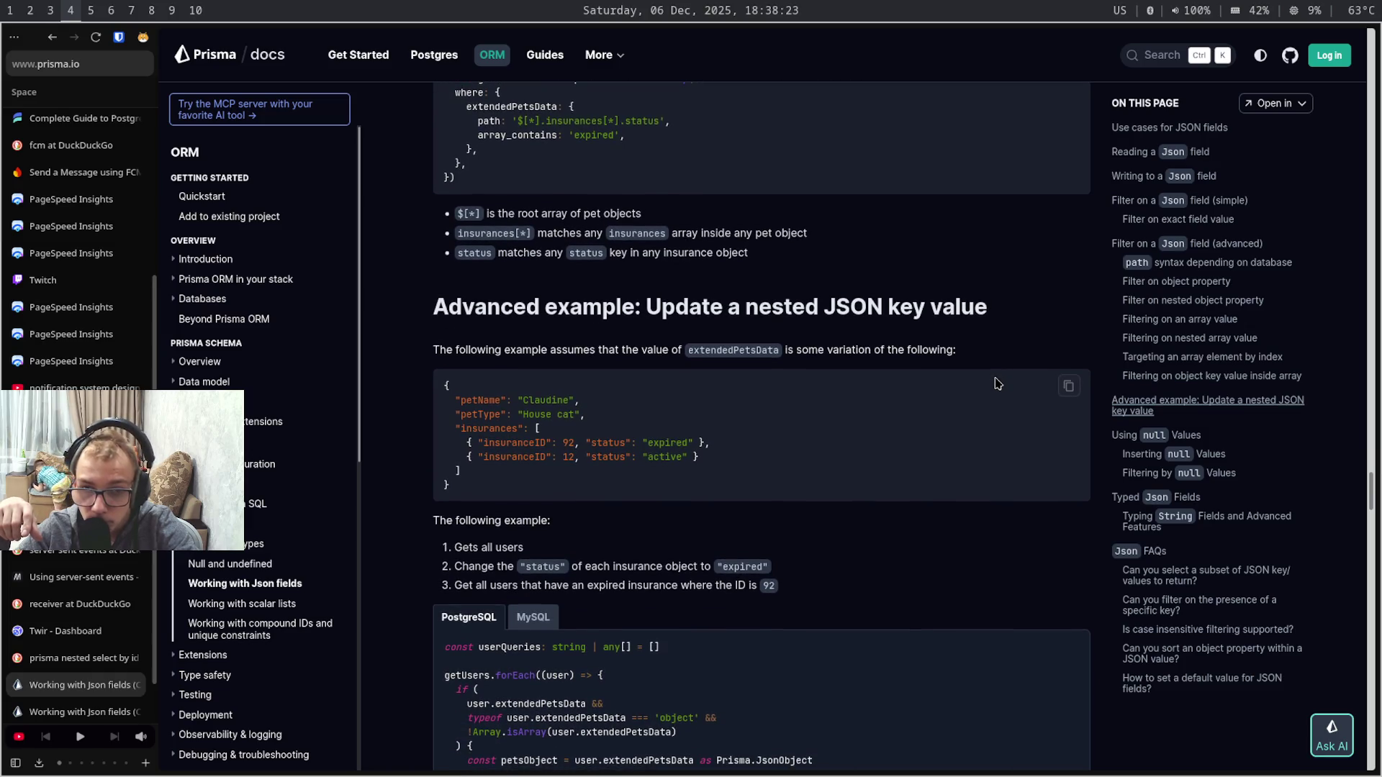
{"action": "scroll", "coordinate": [997, 383], "scroll_direction": "down", "scroll_amount": 1}
{"action": "scroll", "coordinate": [997, 383], "scroll_direction": "down", "scroll_amount": 2}
{"action": "scroll", "coordinate": [997, 383], "scroll_direction": "down", "scroll_amount": 3}
{"action": "scroll", "coordinate": [997, 383], "scroll_direction": "down", "scroll_amount": 1}
{"action": "scroll", "coordinate": [997, 383], "scroll_direction": "down", "scroll_amount": 1}
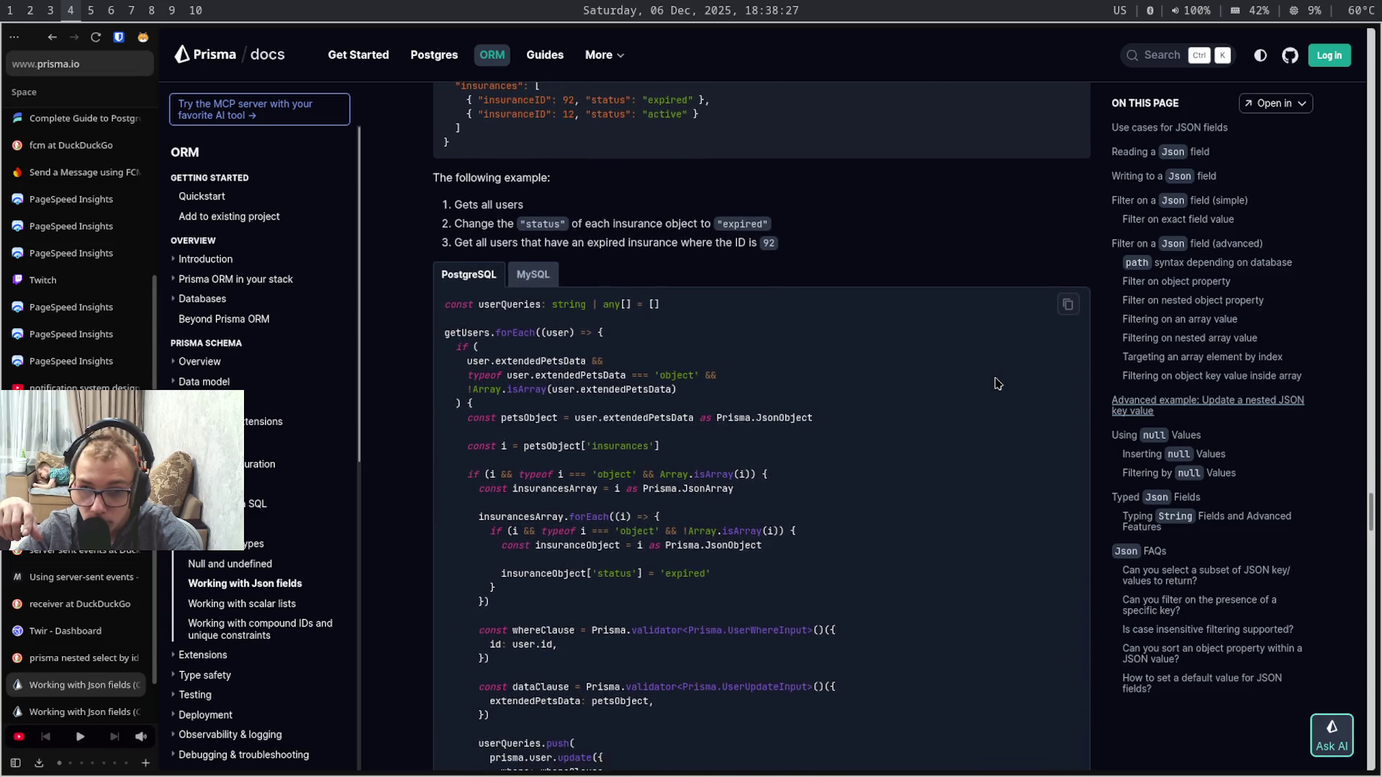
{"action": "scroll", "coordinate": [996, 383], "scroll_direction": "down", "scroll_amount": 2}
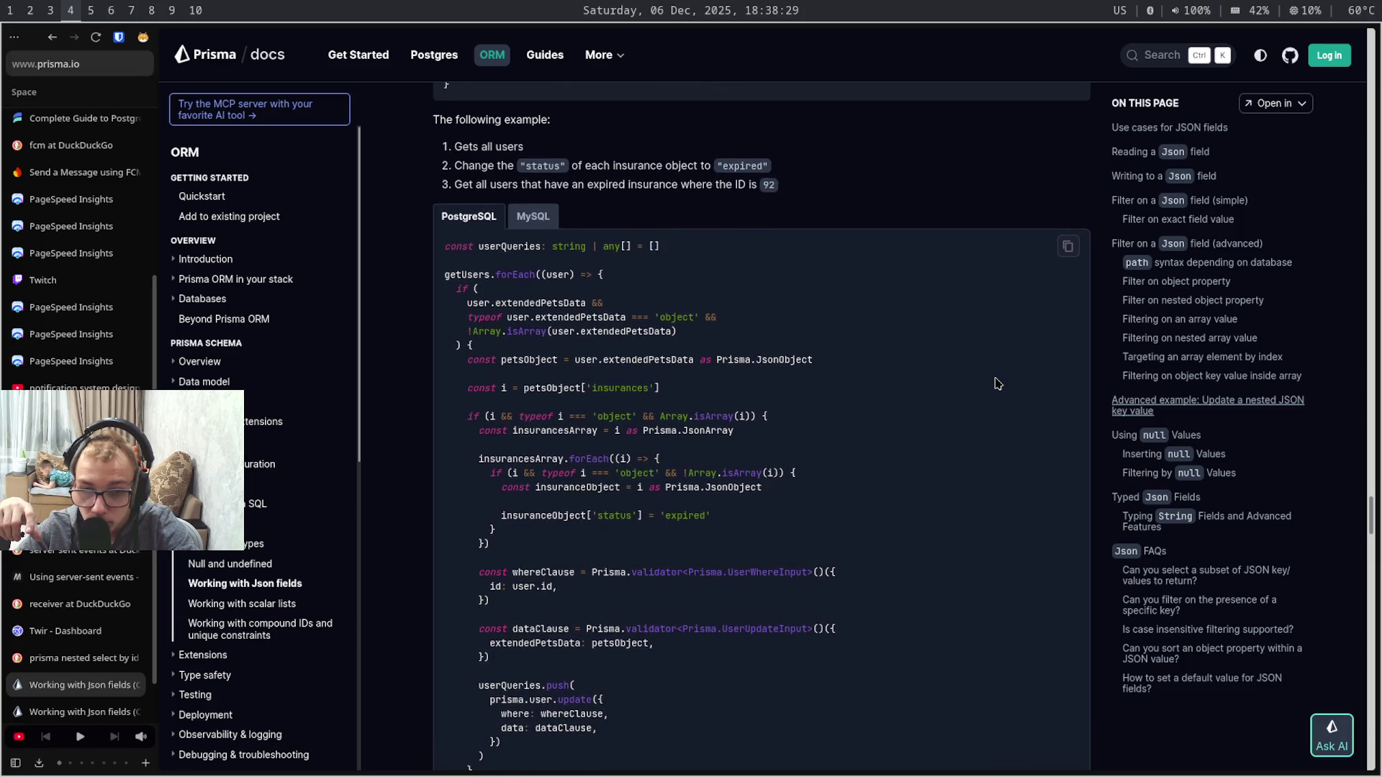
{"action": "scroll", "coordinate": [996, 383], "scroll_direction": "down", "scroll_amount": 5}
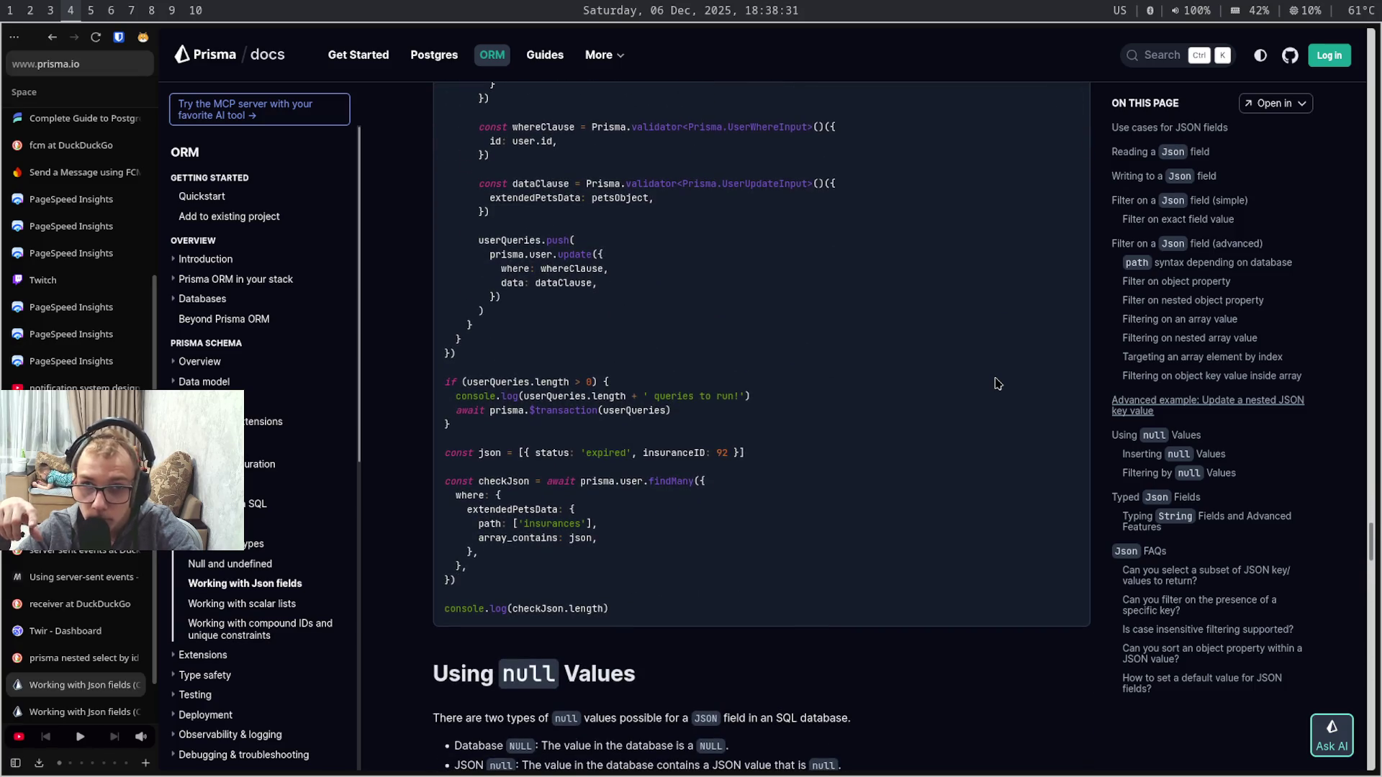
{"action": "scroll", "coordinate": [996, 383], "scroll_direction": "down", "scroll_amount": 1}
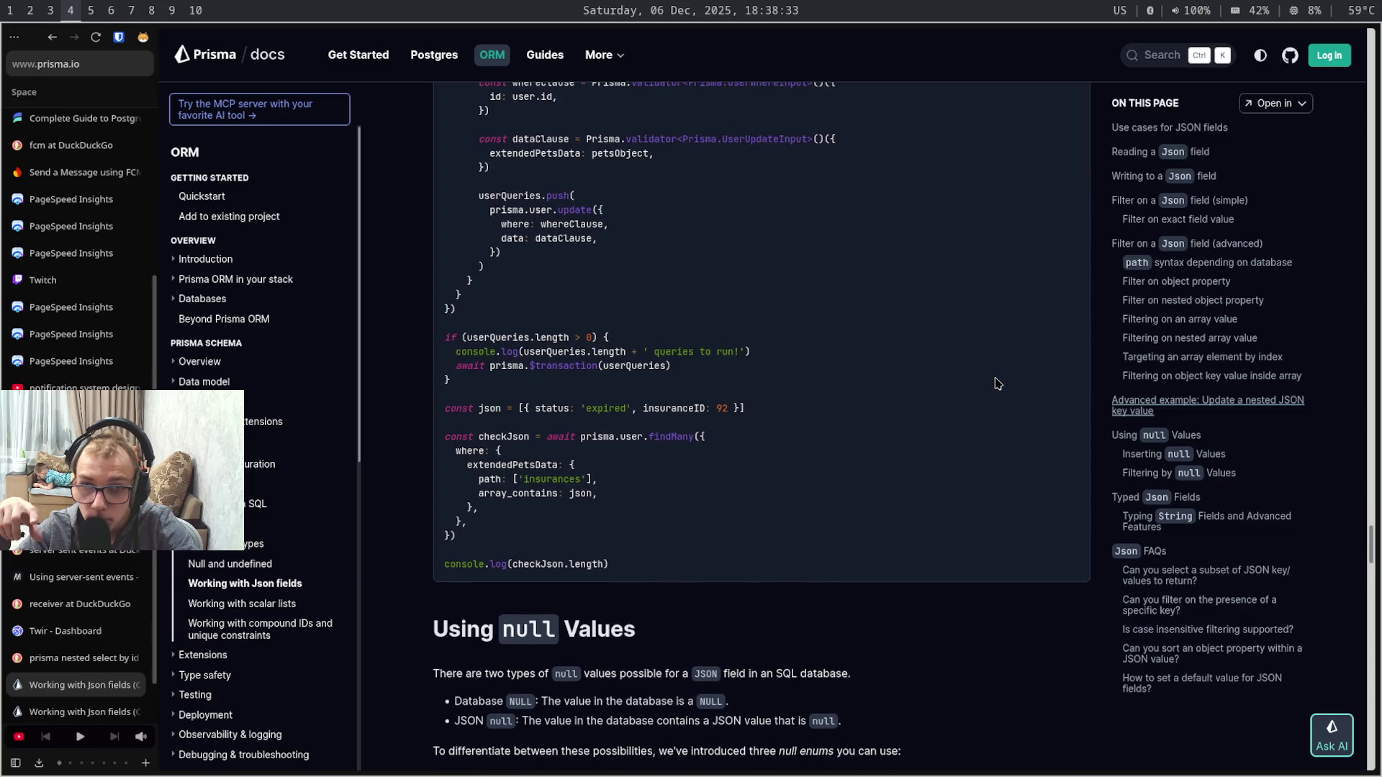
{"action": "scroll", "coordinate": [997, 383], "scroll_direction": "down", "scroll_amount": 1}
{"action": "scroll", "coordinate": [997, 384], "scroll_direction": "down", "scroll_amount": 1}
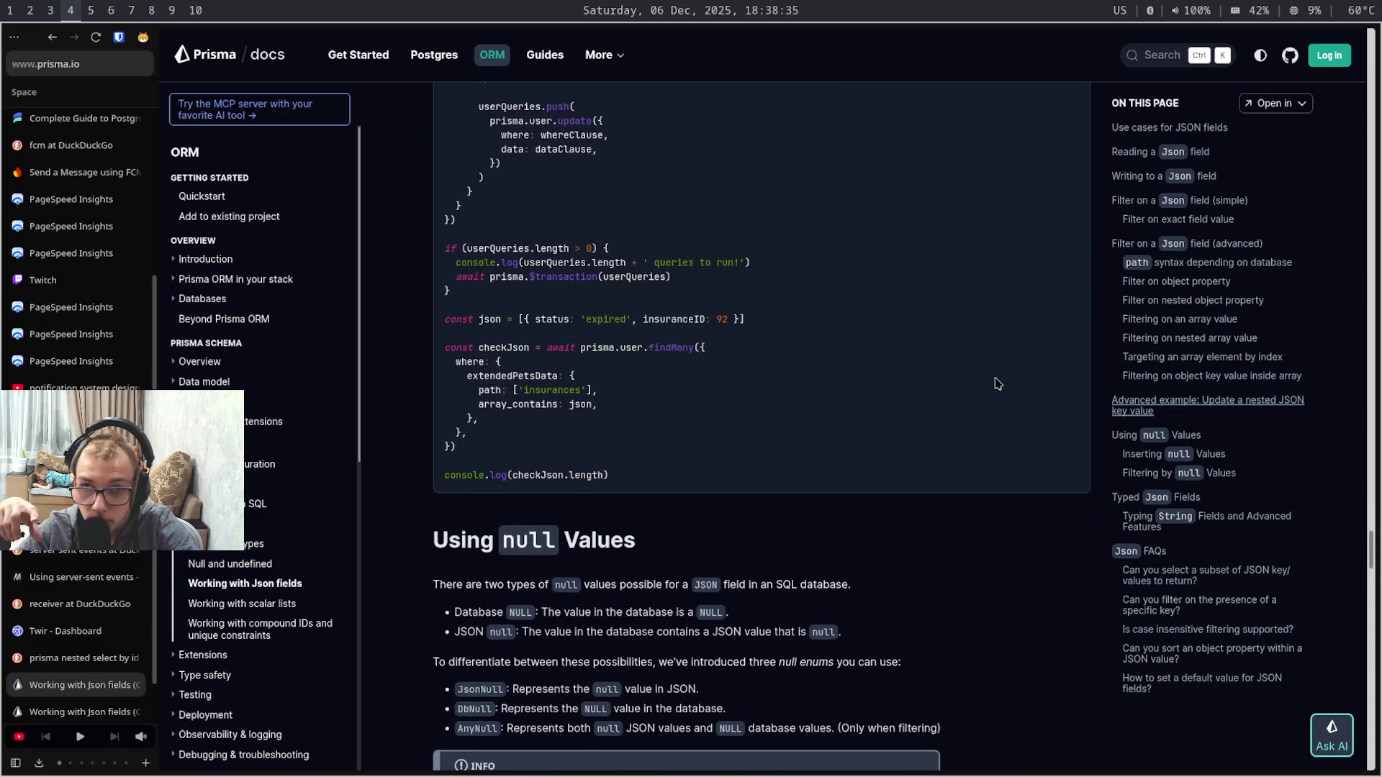
{"action": "scroll", "coordinate": [997, 384], "scroll_direction": "down", "scroll_amount": 1}
{"action": "scroll", "coordinate": [996, 383], "scroll_direction": "down", "scroll_amount": 3}
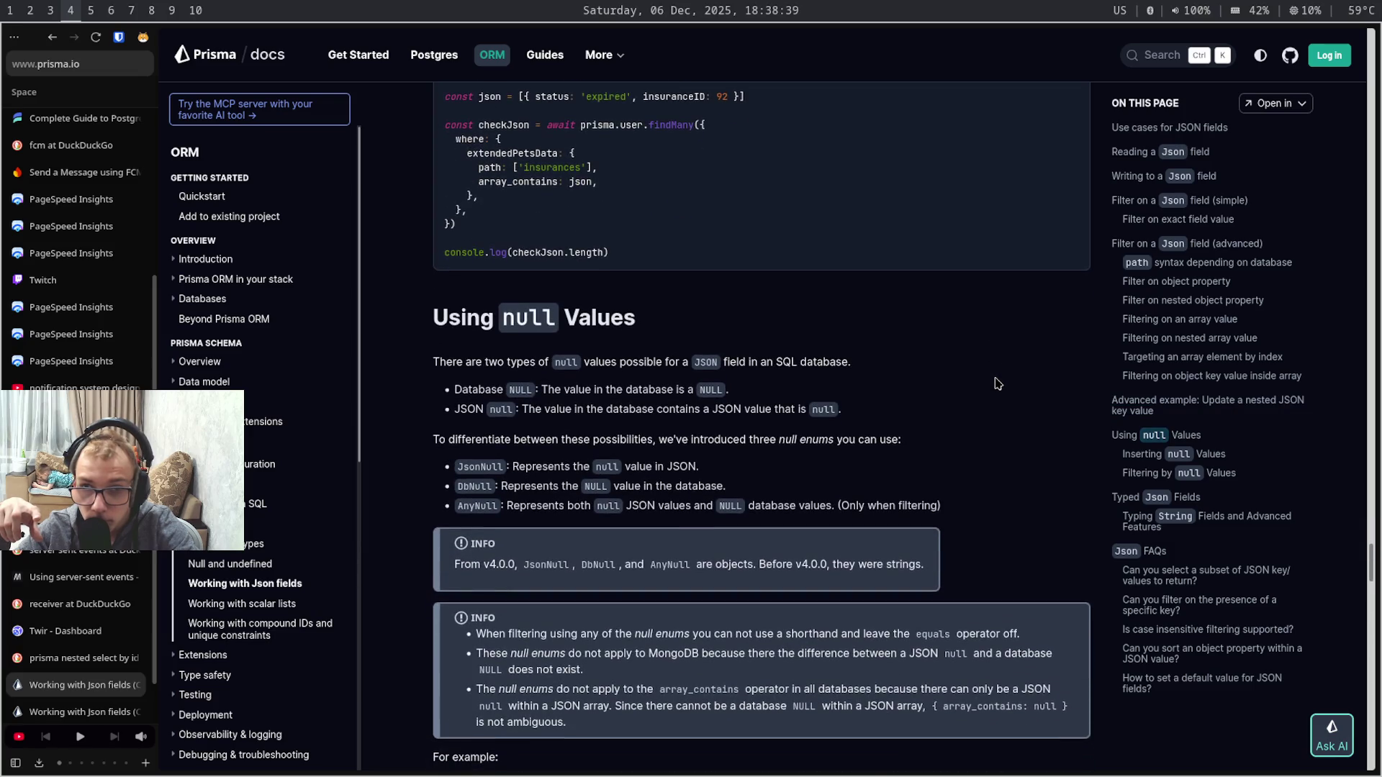
{"action": "scroll", "coordinate": [997, 384], "scroll_direction": "down", "scroll_amount": 1}
{"action": "scroll", "coordinate": [997, 383], "scroll_direction": "down", "scroll_amount": 1}
{"action": "scroll", "coordinate": [996, 383], "scroll_direction": "down", "scroll_amount": 2}
{"action": "scroll", "coordinate": [997, 383], "scroll_direction": "down", "scroll_amount": 5}
{"action": "scroll", "coordinate": [997, 384], "scroll_direction": "down", "scroll_amount": 2}
{"action": "scroll", "coordinate": [996, 383], "scroll_direction": "down", "scroll_amount": 3}
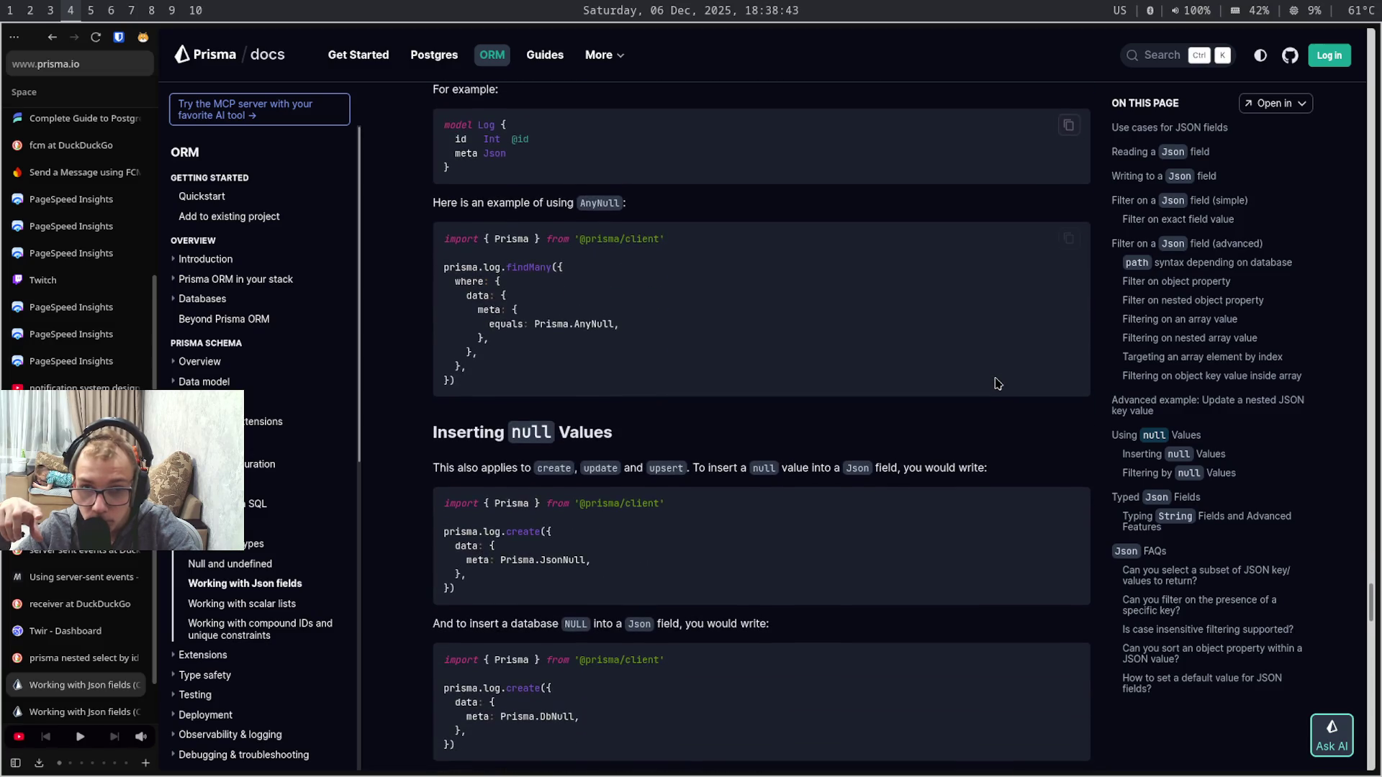
{"action": "scroll", "coordinate": [996, 383], "scroll_direction": "down", "scroll_amount": 1}
{"action": "scroll", "coordinate": [997, 383], "scroll_direction": "down", "scroll_amount": 1}
{"action": "scroll", "coordinate": [996, 383], "scroll_direction": "down", "scroll_amount": 2}
{"action": "scroll", "coordinate": [996, 383], "scroll_direction": "down", "scroll_amount": 6}
{"action": "scroll", "coordinate": [996, 383], "scroll_direction": "down", "scroll_amount": 7}
{"action": "scroll", "coordinate": [996, 383], "scroll_direction": "down", "scroll_amount": 3}
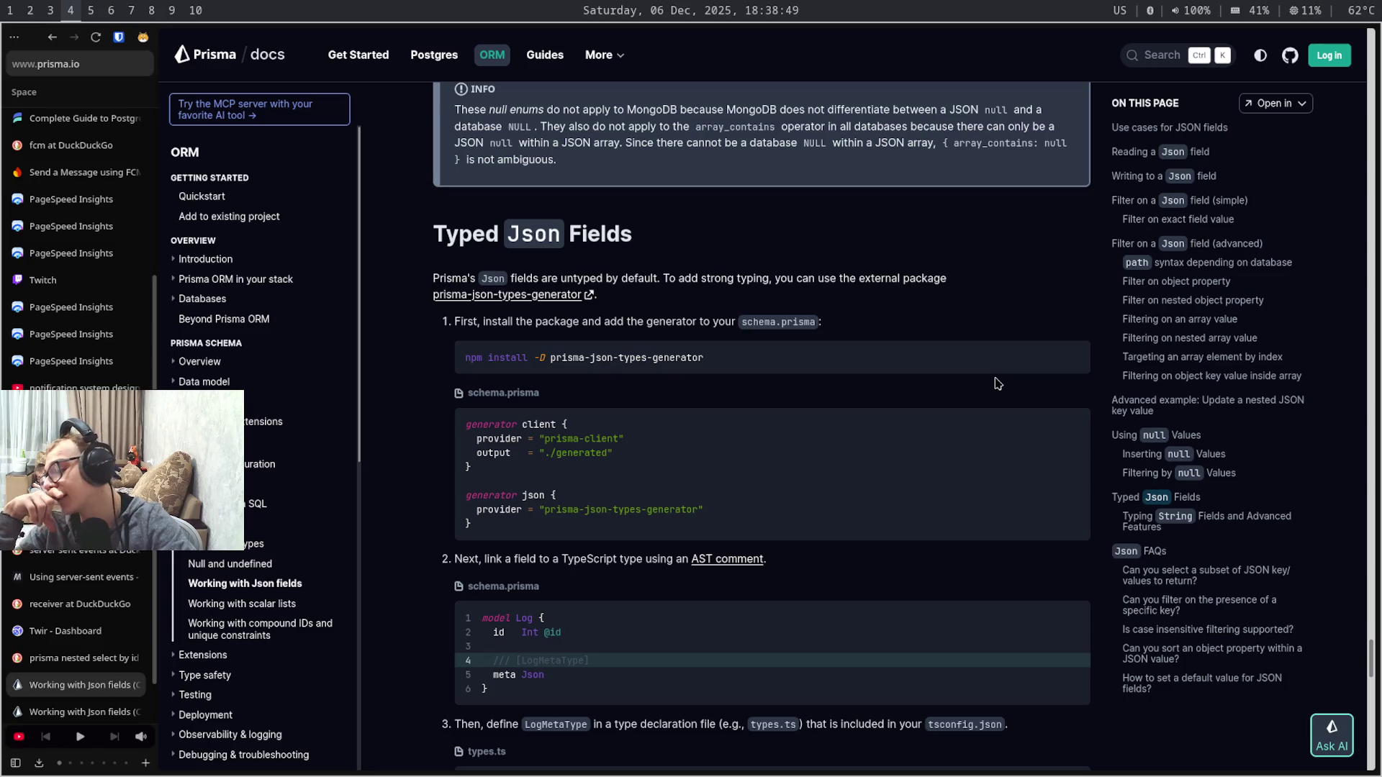
{"action": "scroll", "coordinate": [997, 384], "scroll_direction": "down", "scroll_amount": 1}
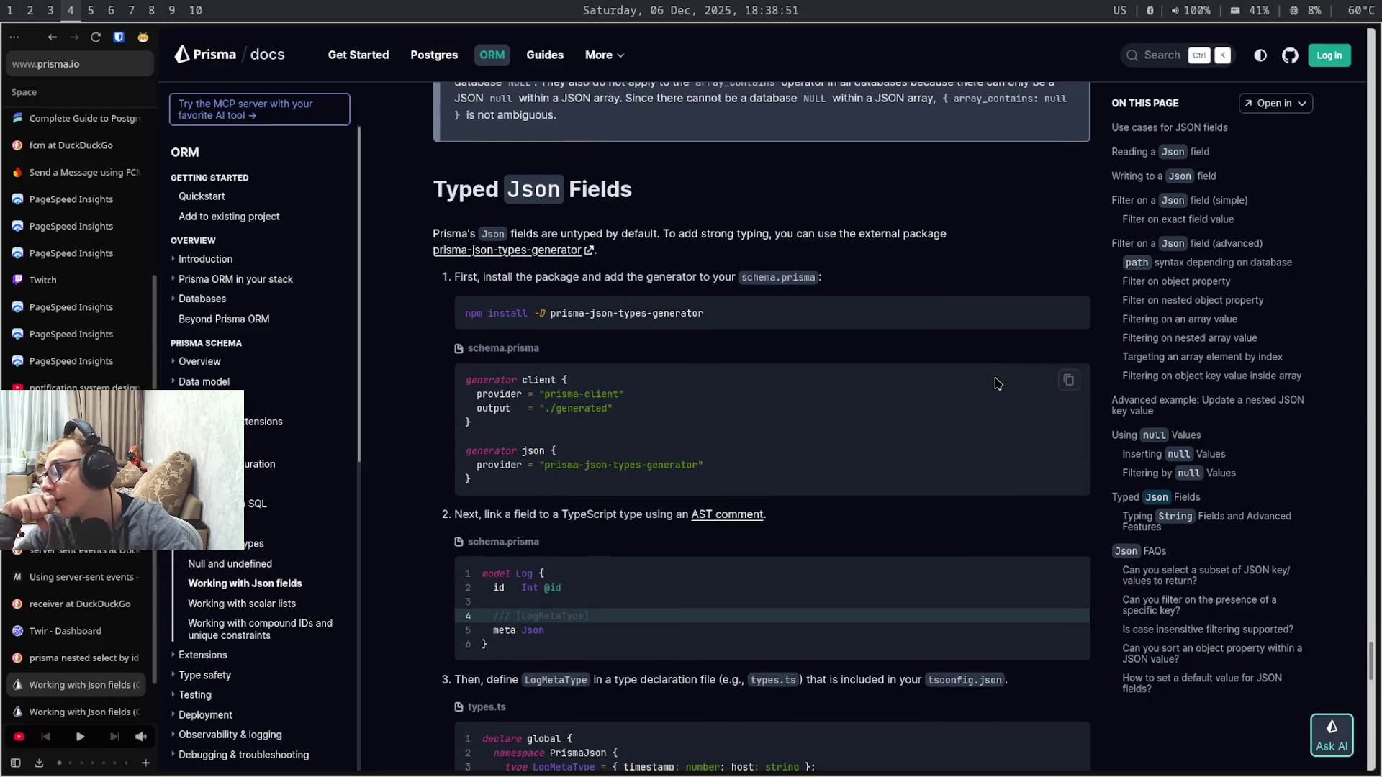
{"action": "scroll", "coordinate": [997, 383], "scroll_direction": "down", "scroll_amount": 1}
{"action": "scroll", "coordinate": [996, 383], "scroll_direction": "down", "scroll_amount": 5}
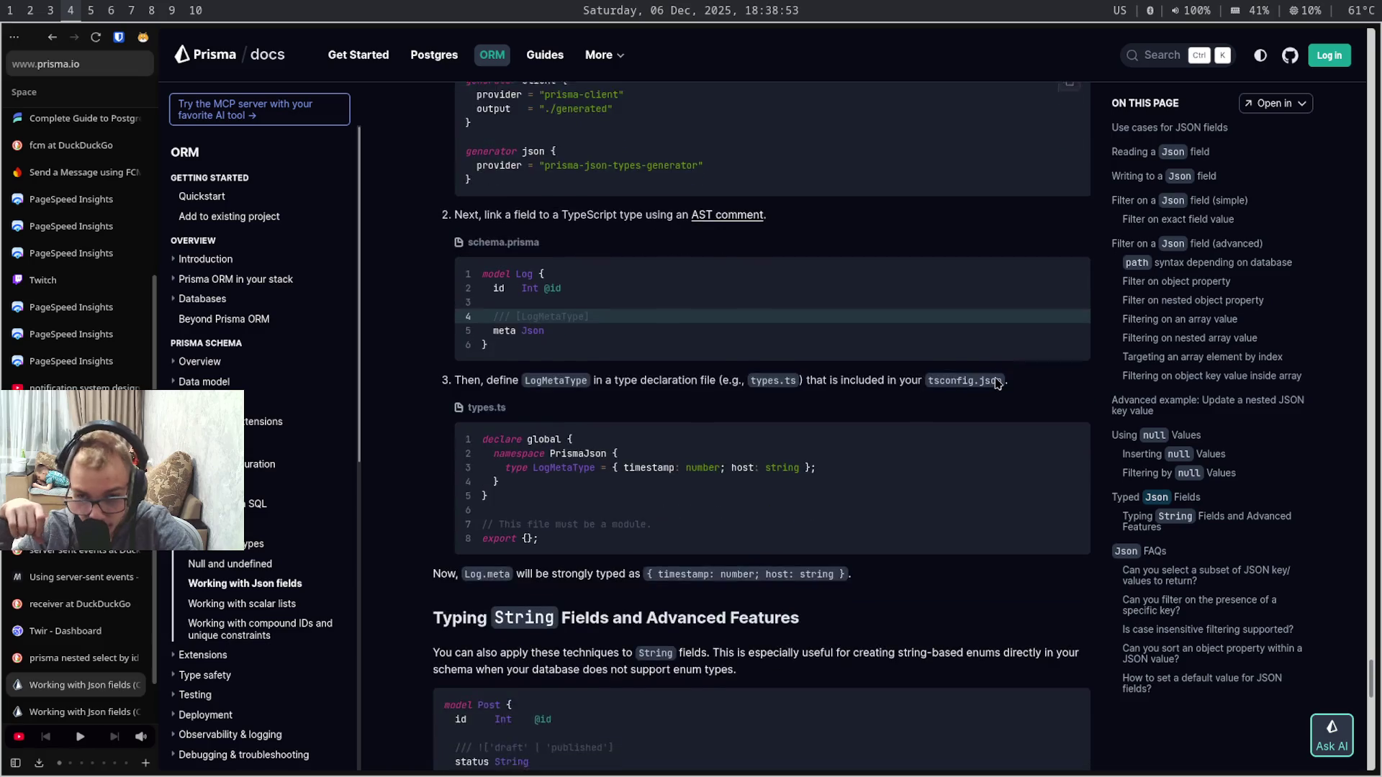
{"action": "scroll", "coordinate": [997, 383], "scroll_direction": "down", "scroll_amount": 1}
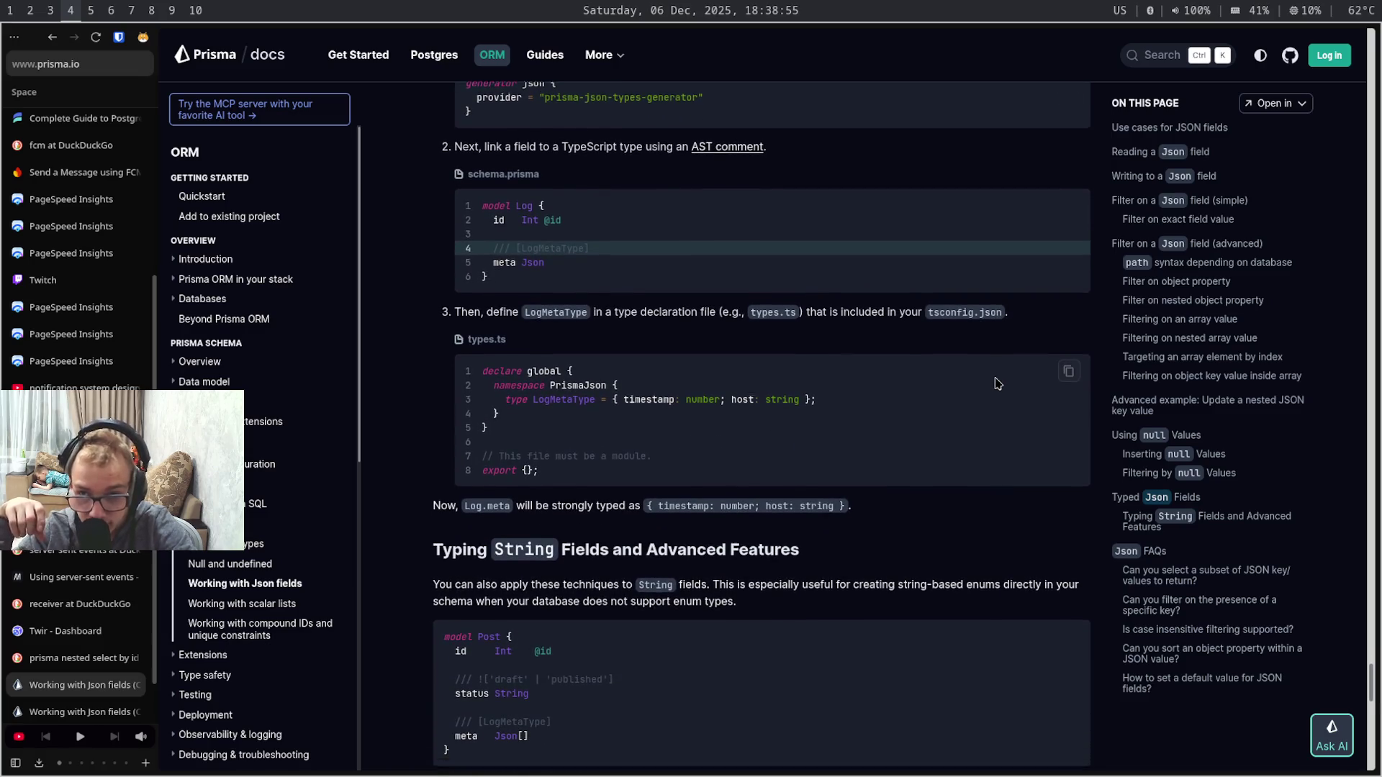
{"action": "scroll", "coordinate": [997, 384], "scroll_direction": "down", "scroll_amount": 1}
{"action": "scroll", "coordinate": [997, 384], "scroll_direction": "down", "scroll_amount": 1}
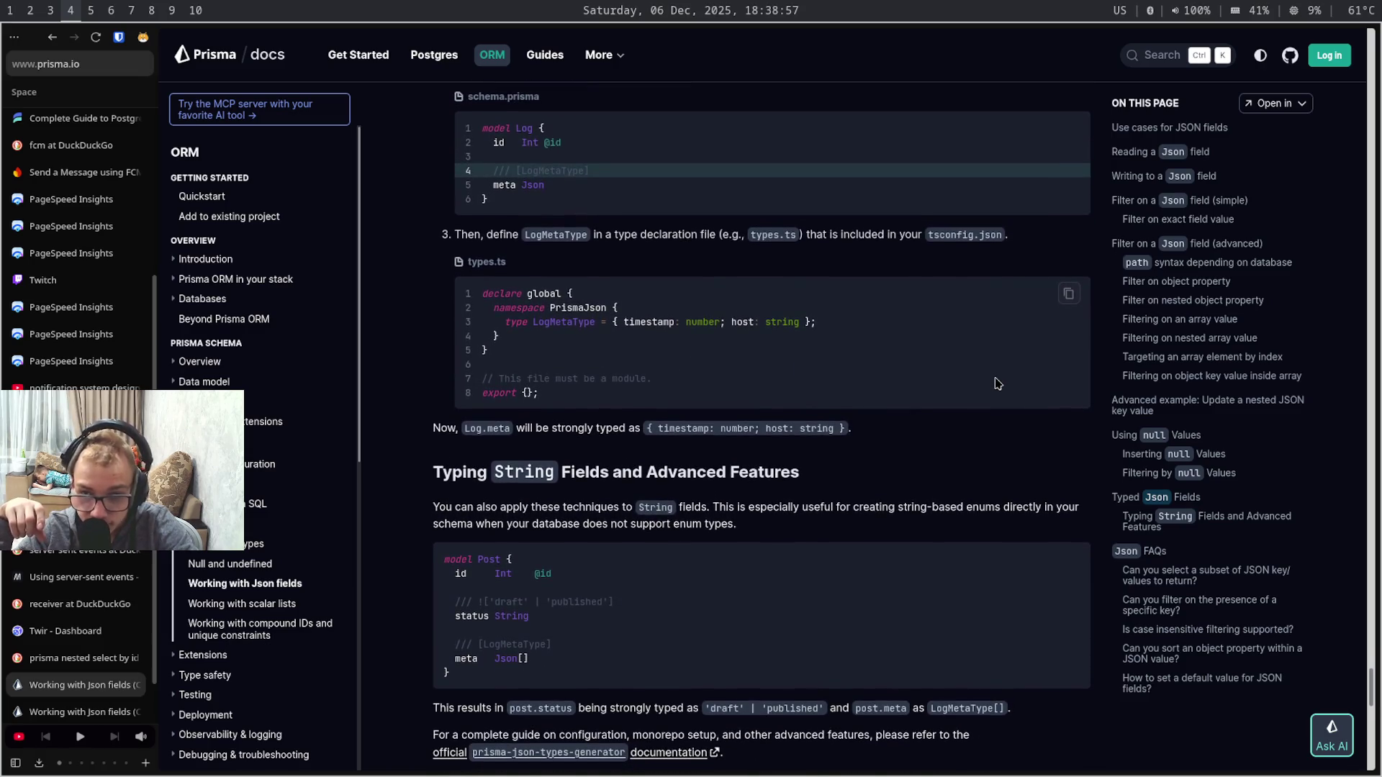
{"action": "scroll", "coordinate": [996, 383], "scroll_direction": "down", "scroll_amount": 1}
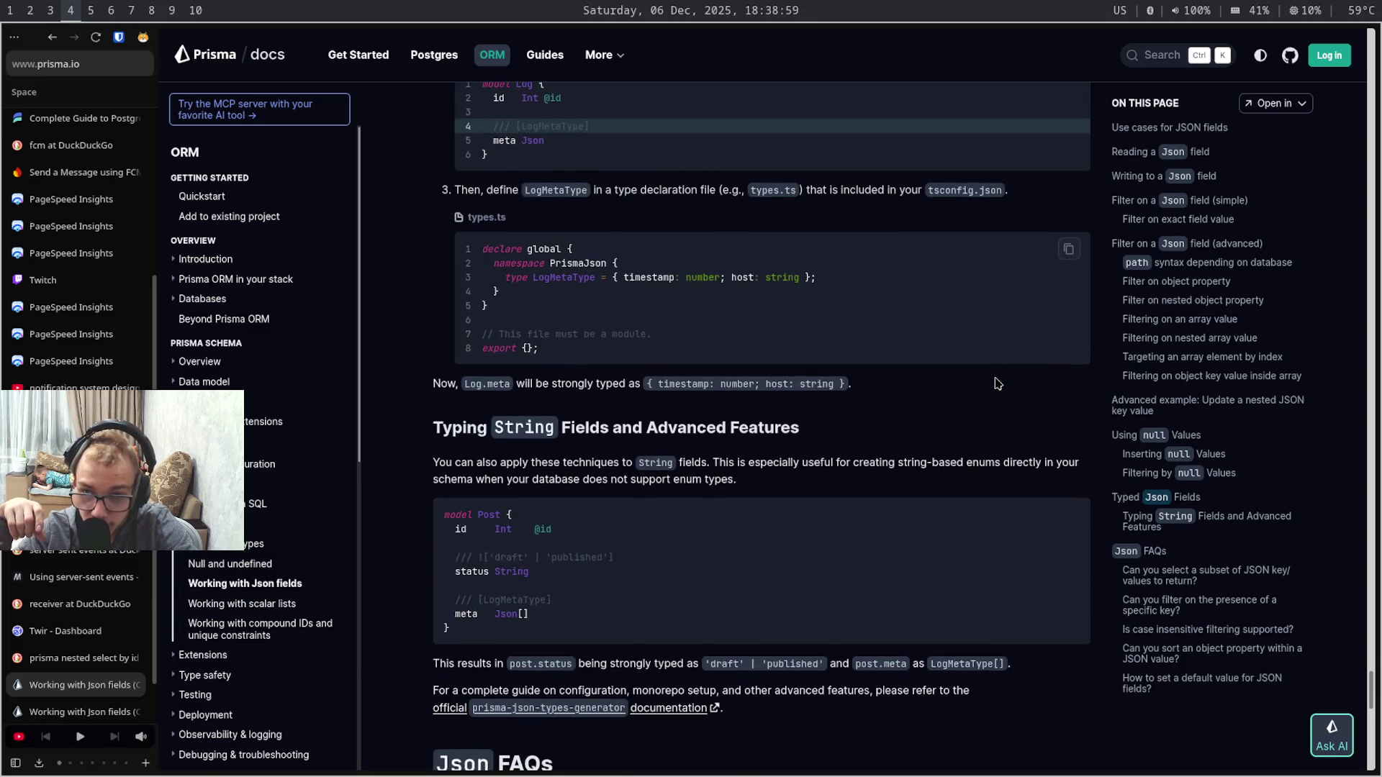
{"action": "scroll", "coordinate": [997, 384], "scroll_direction": "down", "scroll_amount": 2}
{"action": "scroll", "coordinate": [997, 383], "scroll_direction": "down", "scroll_amount": 2}
{"action": "scroll", "coordinate": [996, 383], "scroll_direction": "down", "scroll_amount": 2}
{"action": "scroll", "coordinate": [997, 384], "scroll_direction": "down", "scroll_amount": 1}
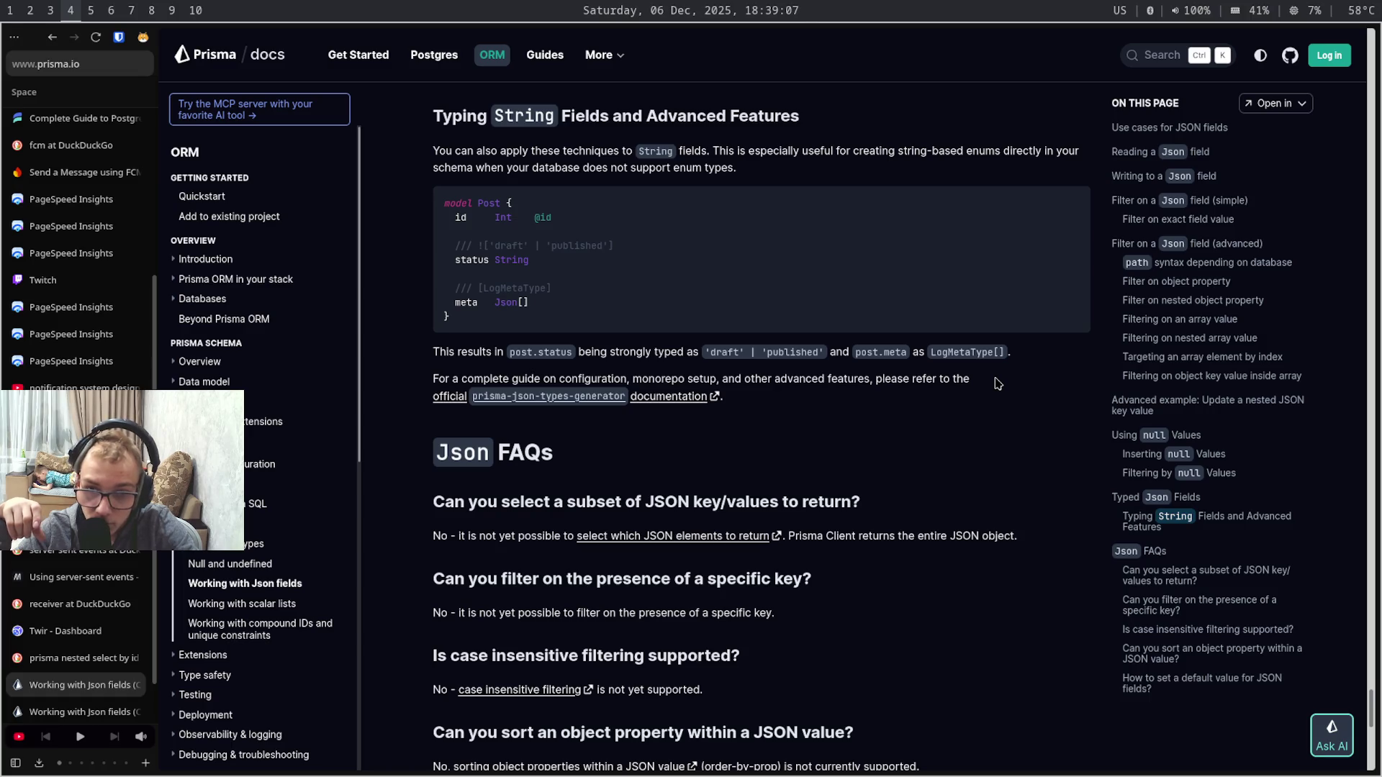
{"action": "scroll", "coordinate": [997, 384], "scroll_direction": "down", "scroll_amount": 1}
{"action": "scroll", "coordinate": [996, 384], "scroll_direction": "down", "scroll_amount": 1}
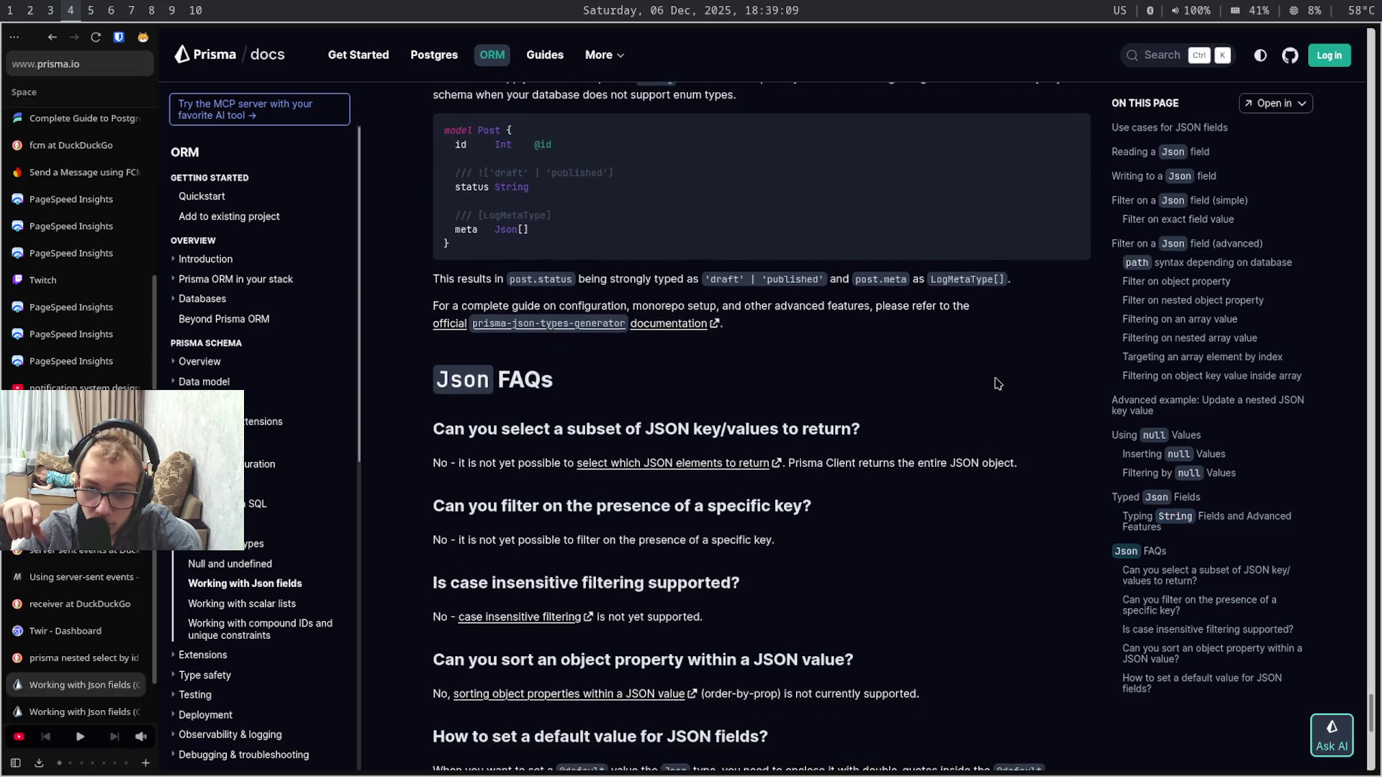
{"action": "scroll", "coordinate": [997, 384], "scroll_direction": "down", "scroll_amount": 1}
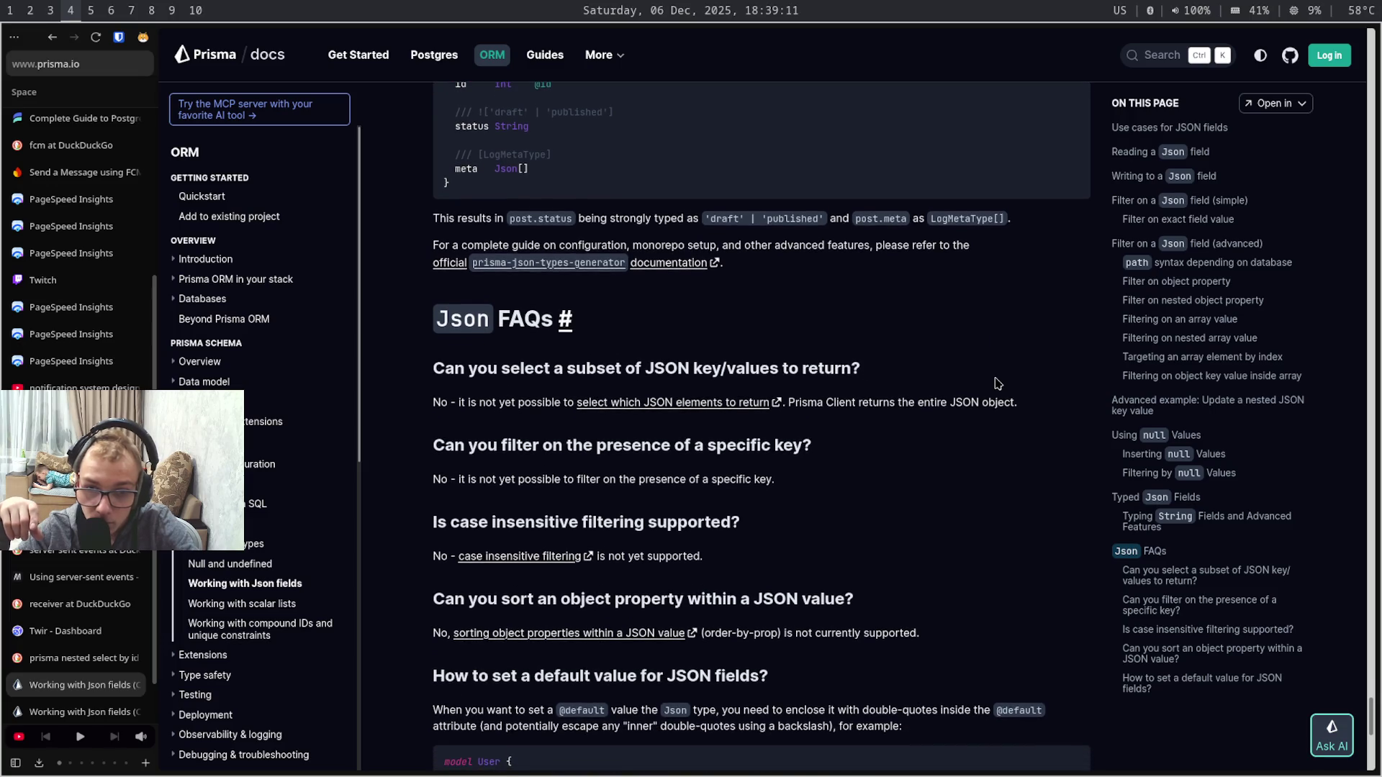
{"action": "scroll", "coordinate": [996, 383], "scroll_direction": "down", "scroll_amount": 1}
{"action": "scroll", "coordinate": [997, 383], "scroll_direction": "down", "scroll_amount": 1}
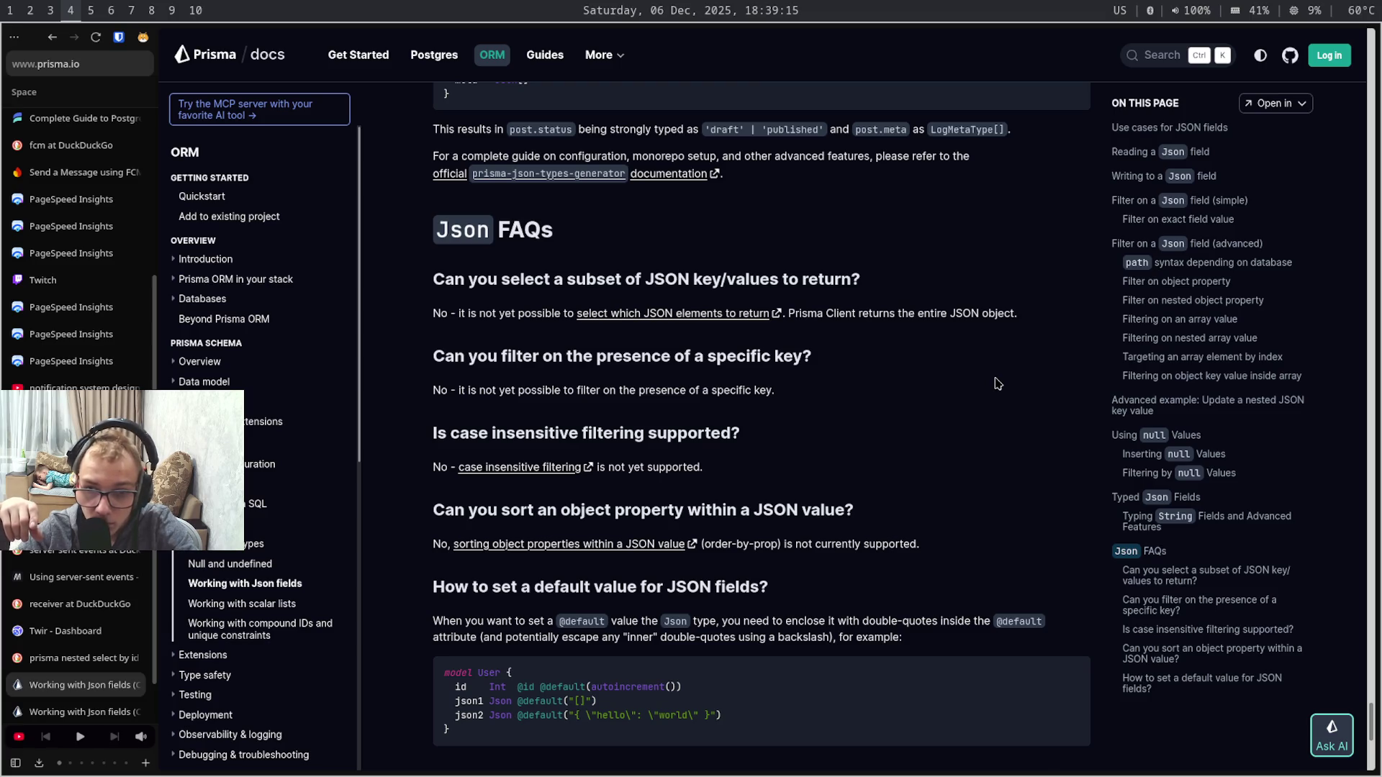
{"action": "scroll", "coordinate": [997, 384], "scroll_direction": "down", "scroll_amount": 1}
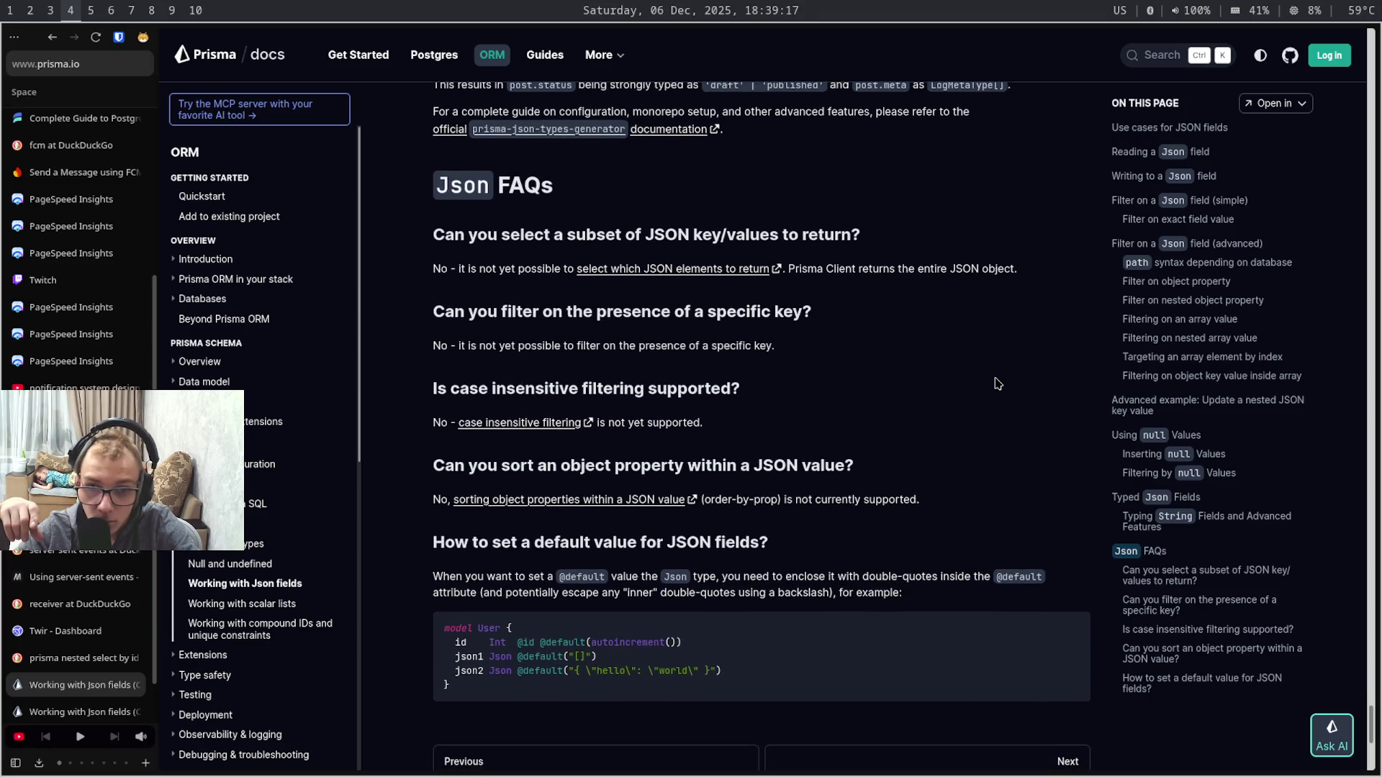
{"action": "scroll", "coordinate": [996, 383], "scroll_direction": "down", "scroll_amount": 1}
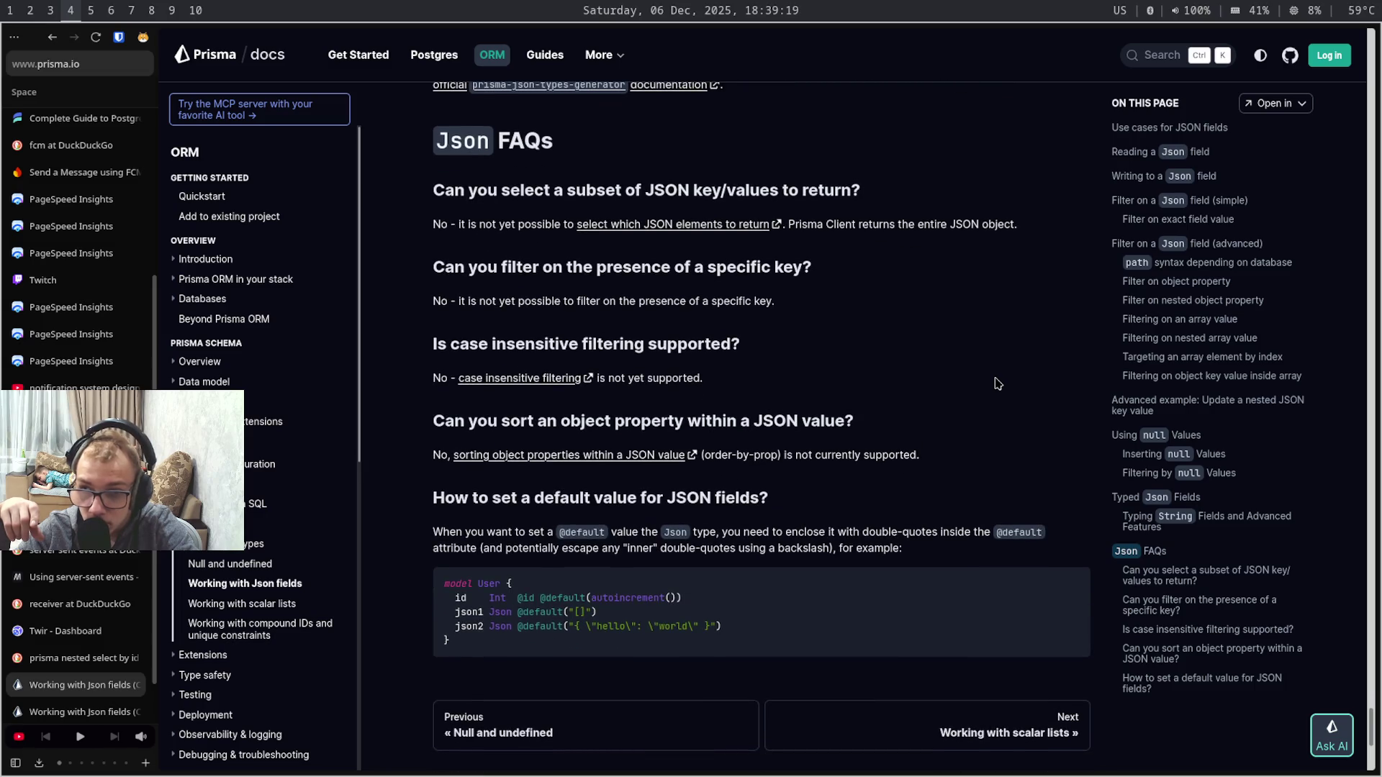
{"action": "scroll", "coordinate": [997, 383], "scroll_direction": "down", "scroll_amount": 1}
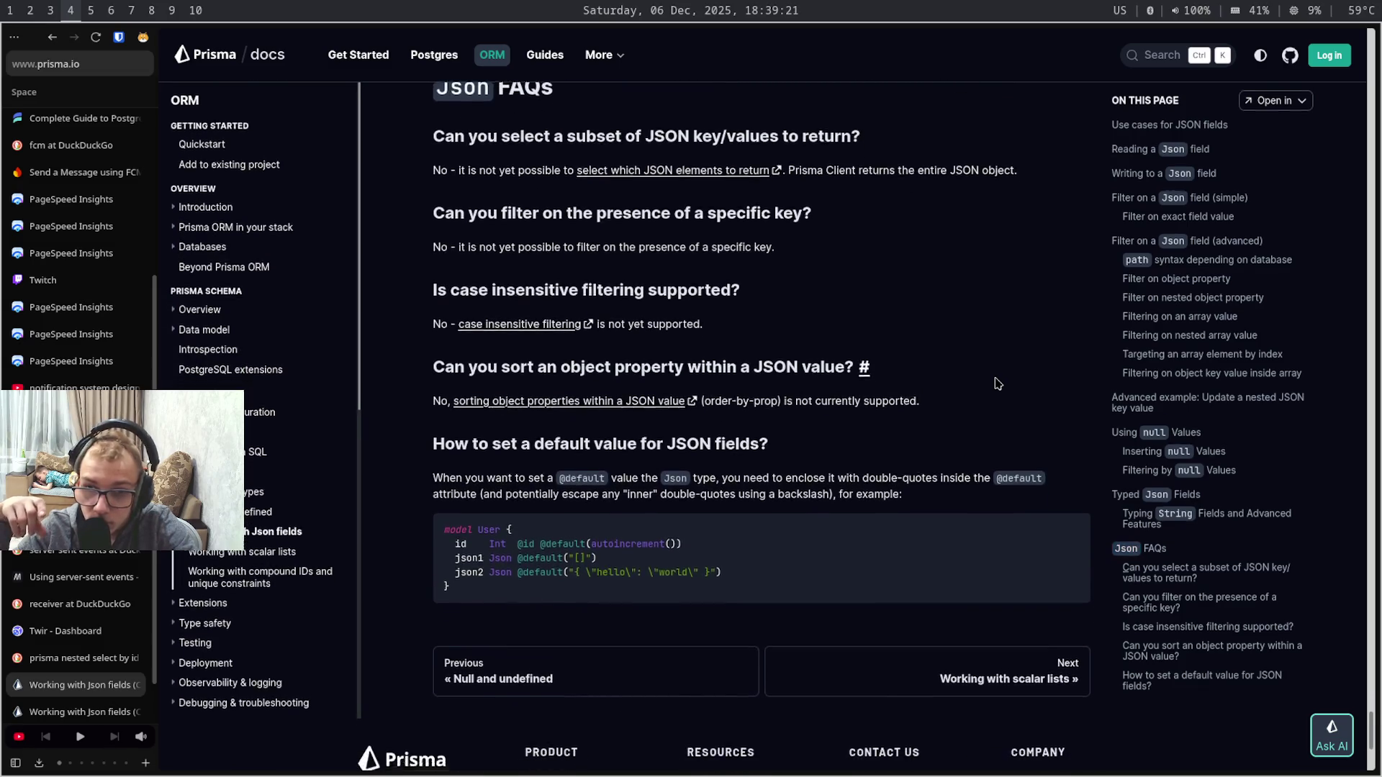
{"action": "scroll", "coordinate": [996, 384], "scroll_direction": "down", "scroll_amount": 3}
- Switch to another desktop workspace after reading down to the Json FAQs
{"action": "key", "text": "super+shift+7"}
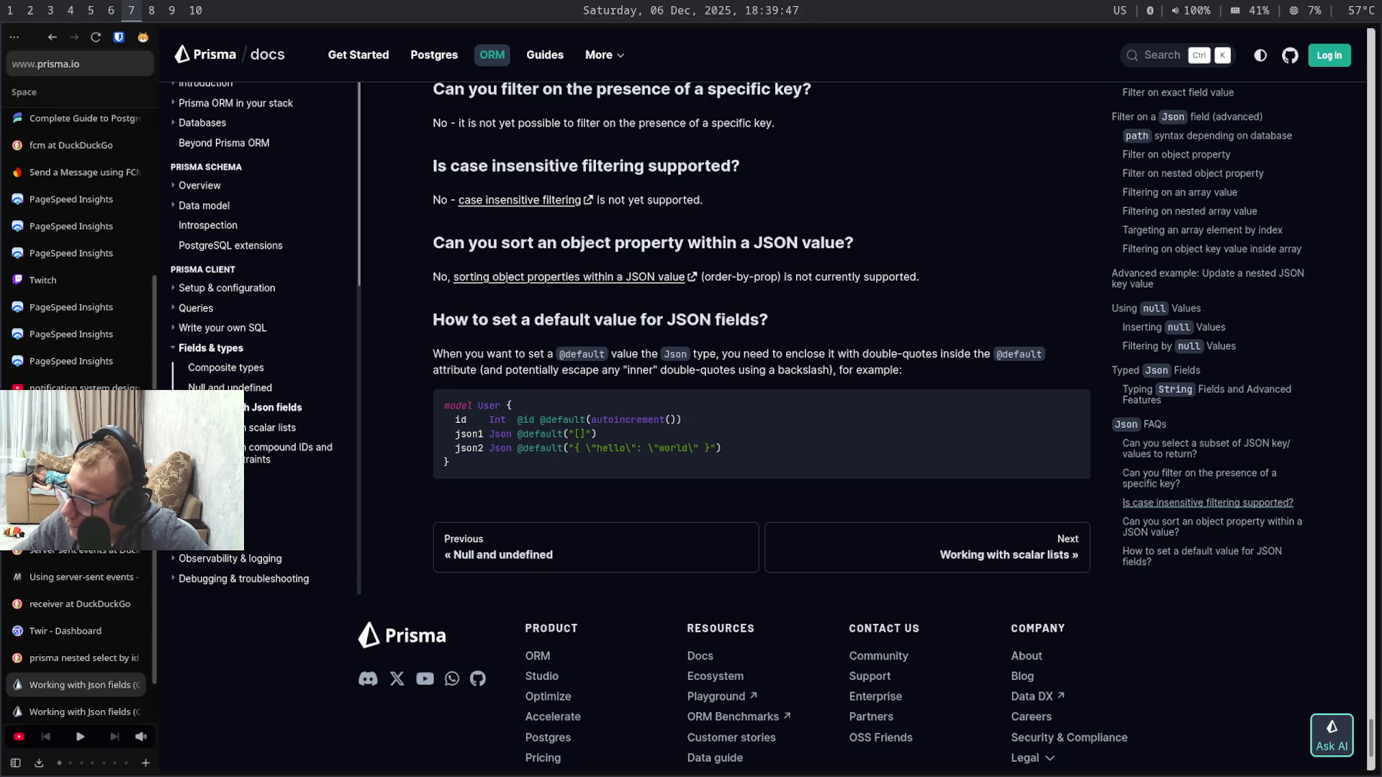
- Return to the browser workspace, jump to the page top, and move to an earlier tab
{"action": "key", "text": "super+9"}
{"action": "key", "text": "super+4"}
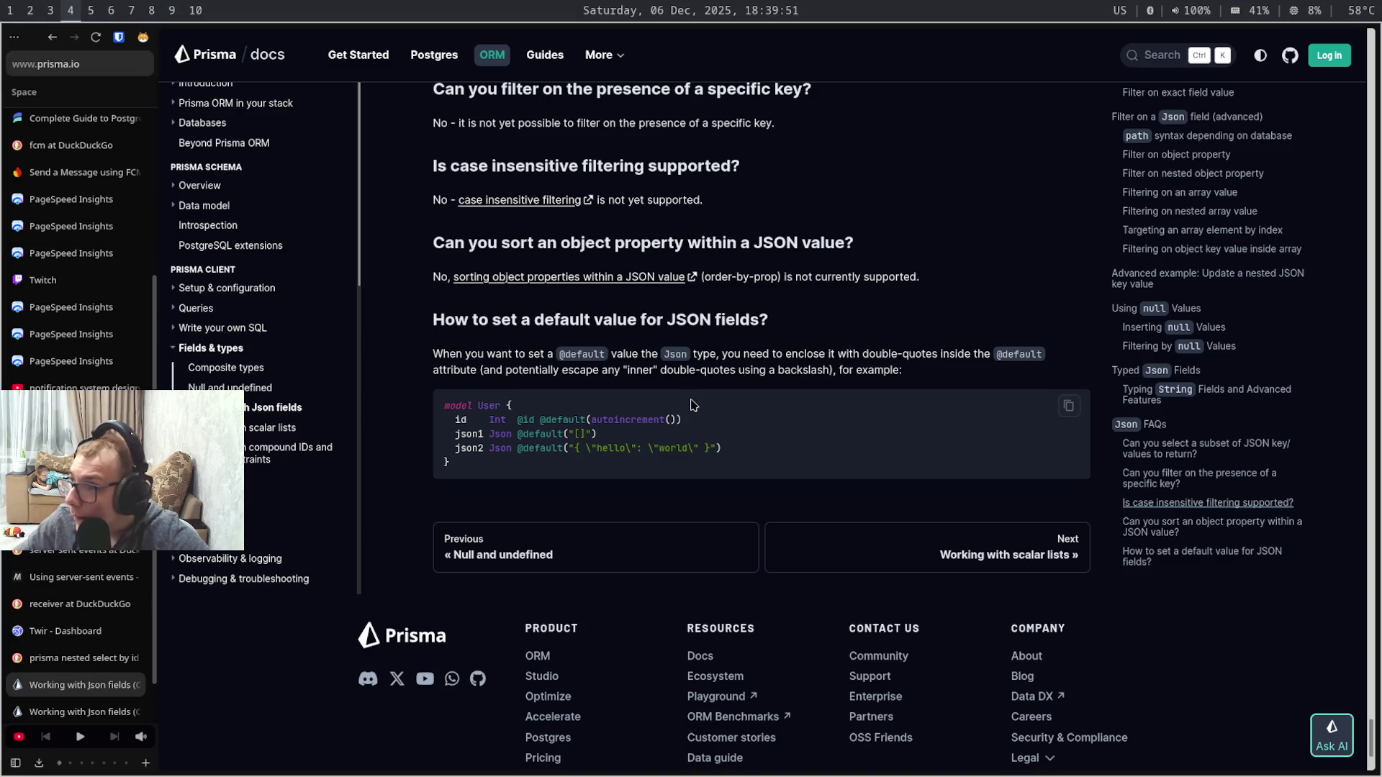
{"action": "scroll", "coordinate": [693, 404], "scroll_direction": "down", "scroll_amount": 2}
{"action": "scroll", "coordinate": [692, 405], "scroll_direction": "up", "scroll_amount": 4}
{"action": "scroll", "coordinate": [692, 405], "scroll_direction": "up", "scroll_amount": 2}
{"action": "key", "text": "Home"}
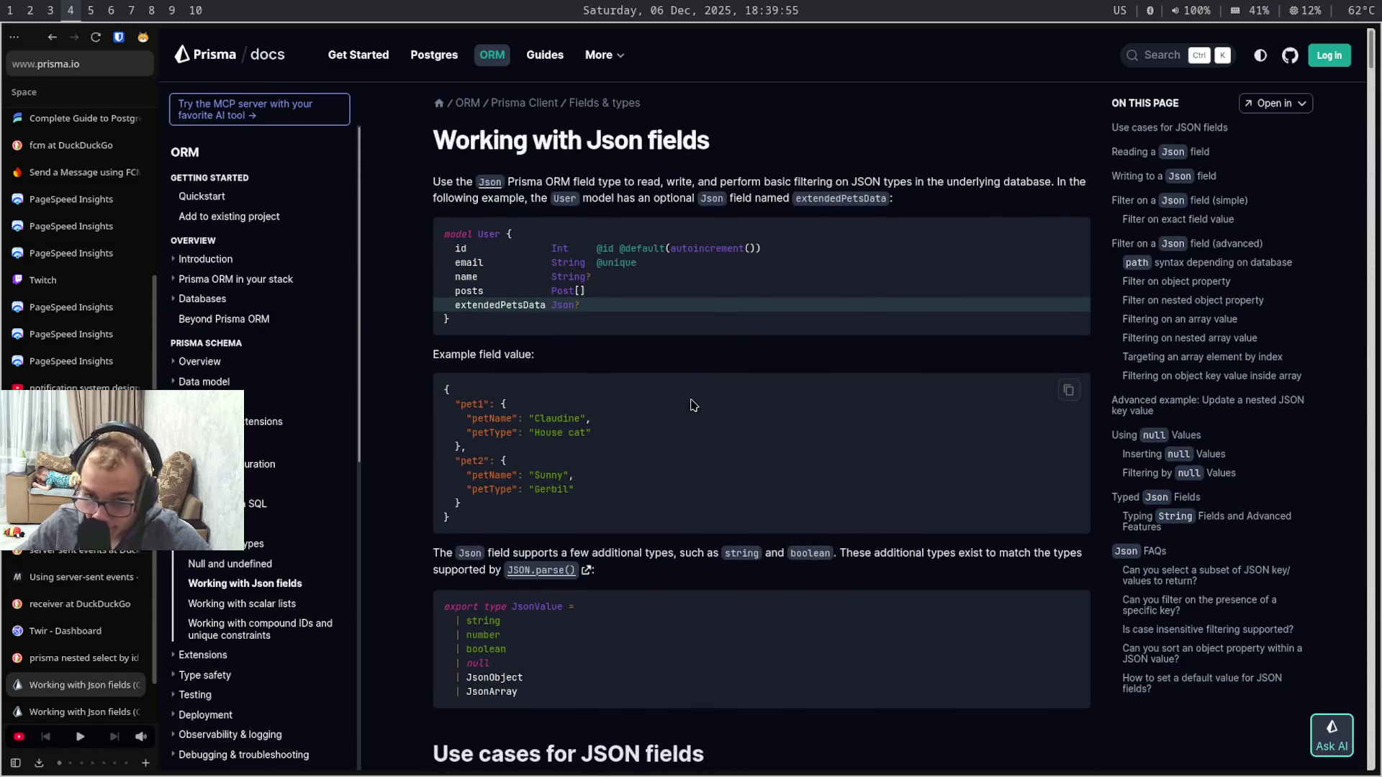
{"action": "key", "text": "ctrl+shift+Tab"}
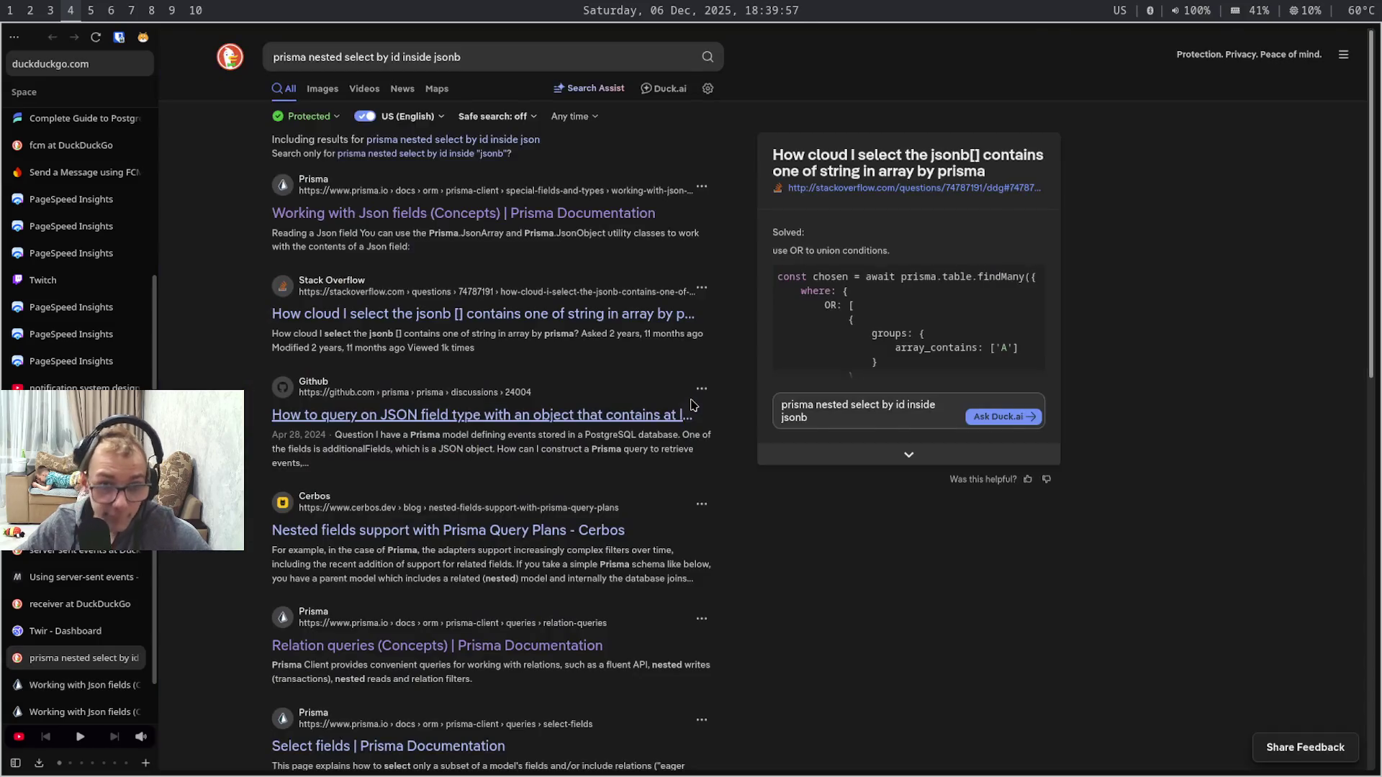
- Close the receiver and Twir Dashboard tabs, then switch to the Obsidian note workspace
{"action": "key", "text": "ctrl+shift+Tab"}
{"action": "key", "text": "ctrl+shift+Tab"}
{"action": "key", "text": "ctrl+shift+Tab"}
{"action": "key", "text": "ctrl+Tab"}
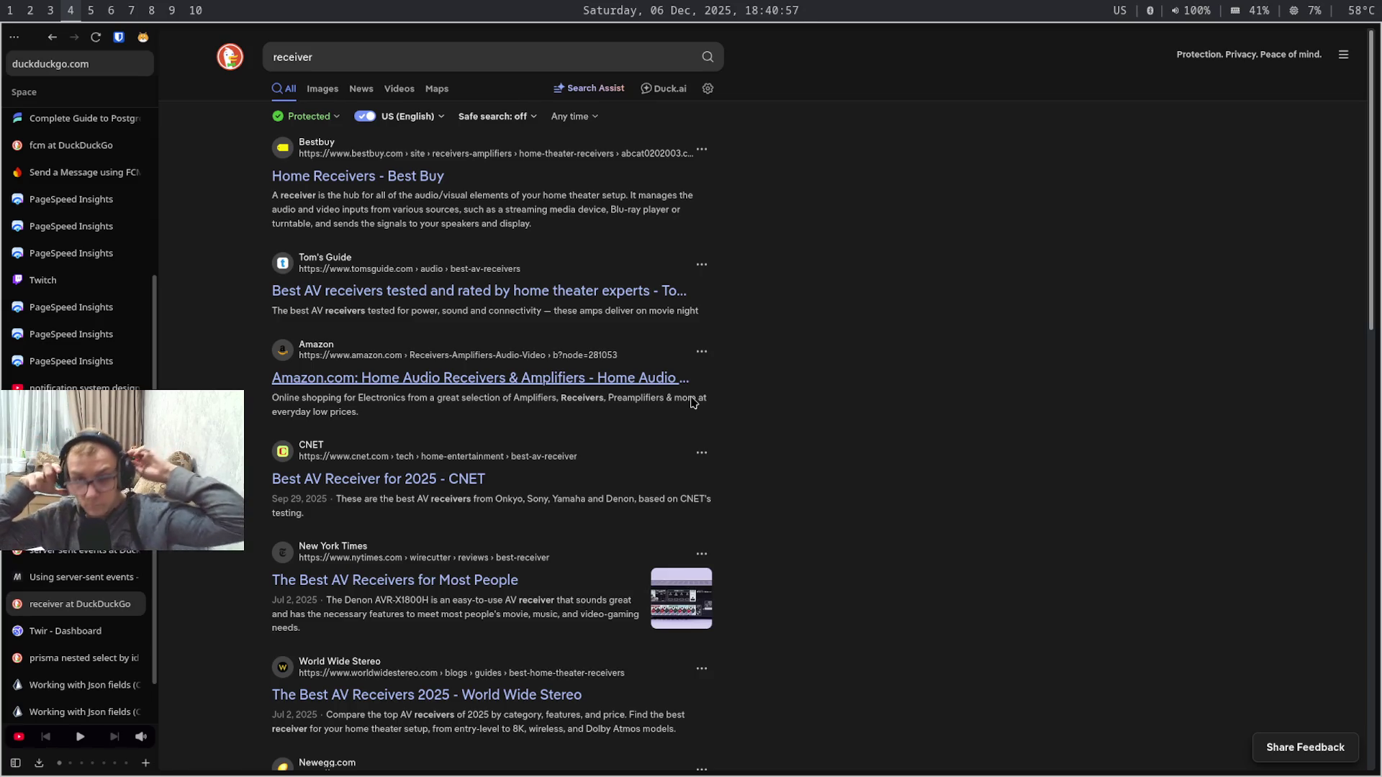
{"action": "right_click", "coordinate": [691, 402]}
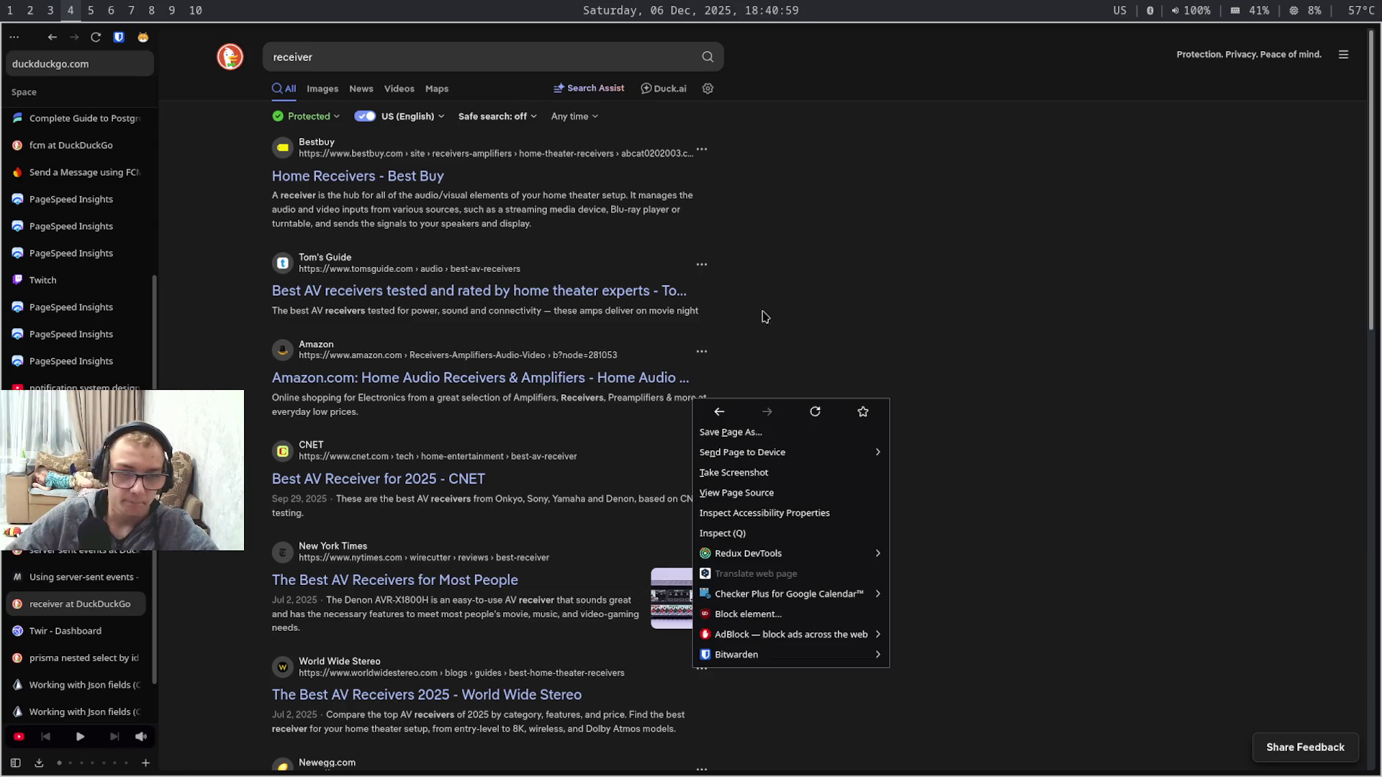
{"action": "left_click", "coordinate": [807, 307]}
{"action": "key", "text": "ctrl+w"}
{"action": "key", "text": "ctrl+w"}
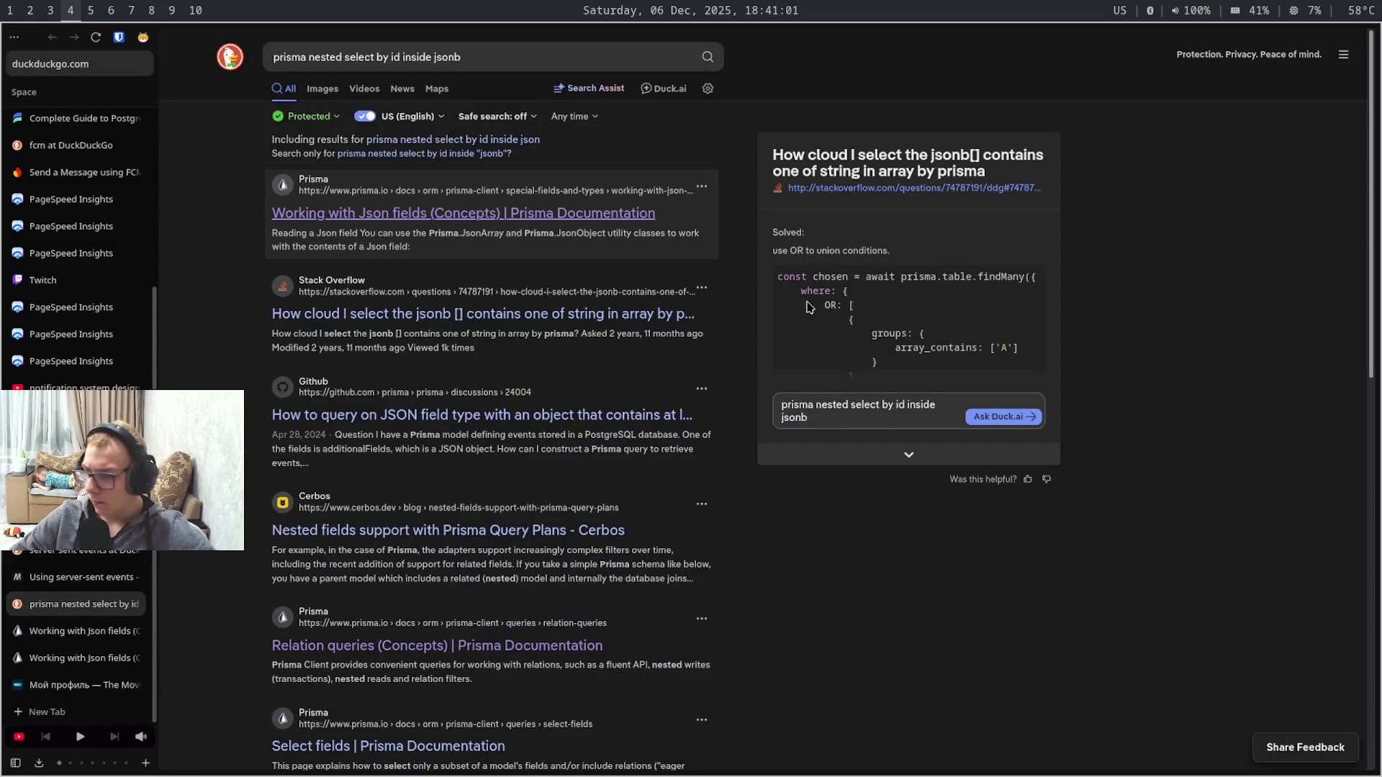
{"action": "key", "text": "ctrl+alt+Right"}
{"action": "key", "text": "ctrl+alt+Right"}
{"action": "key", "text": "ctrl+alt+Right"}
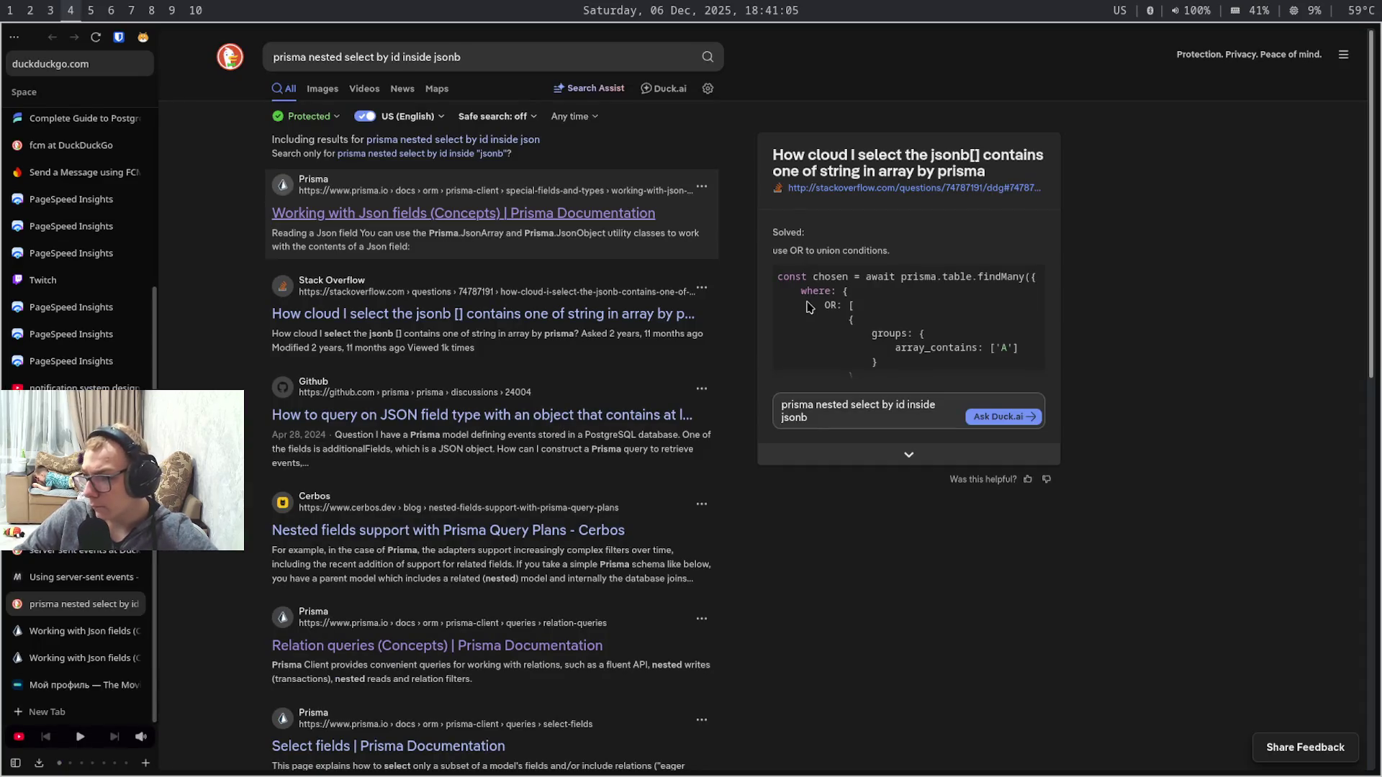
{"action": "key", "text": "super+Right"}
{"action": "key", "text": "super+Right"}
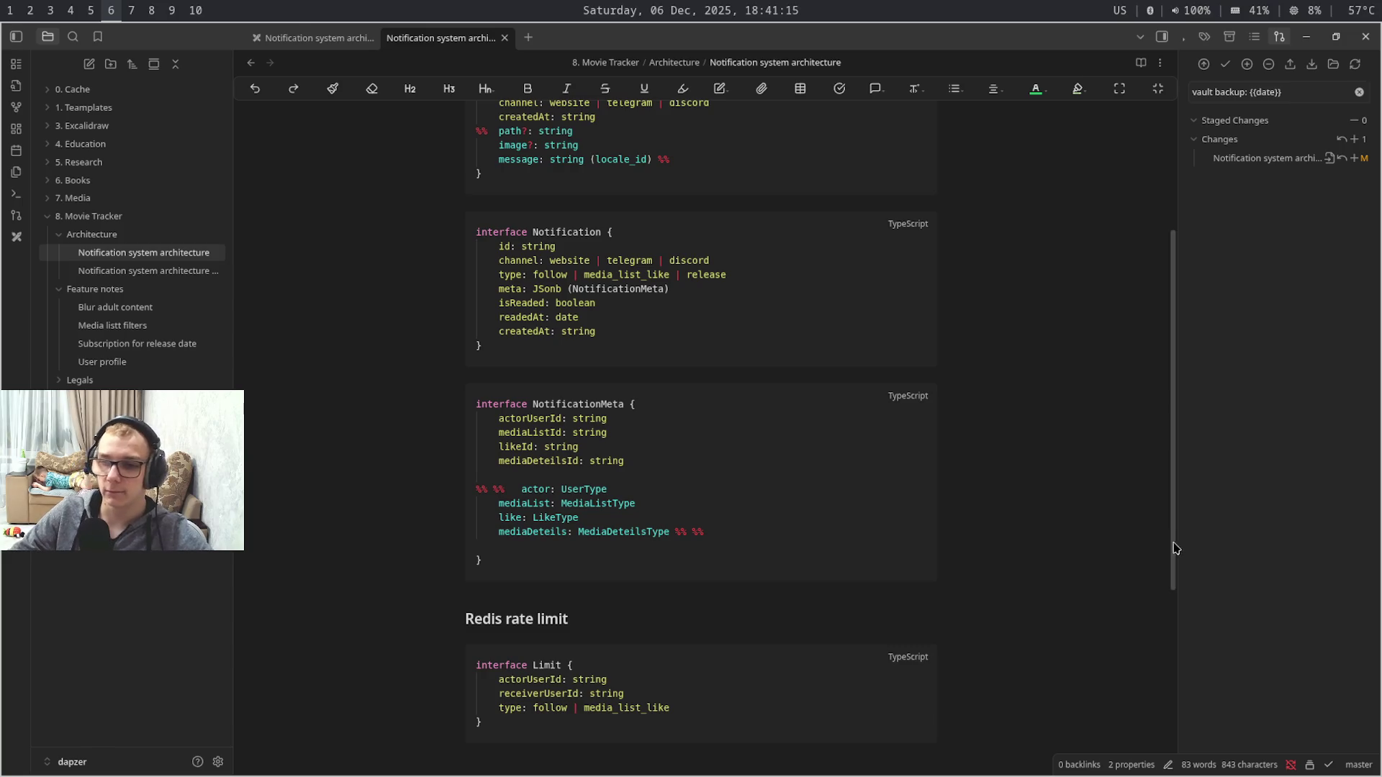
{"action": "left_click_drag", "start_coordinate": [1168, 555], "coordinate": [1139, 418]}
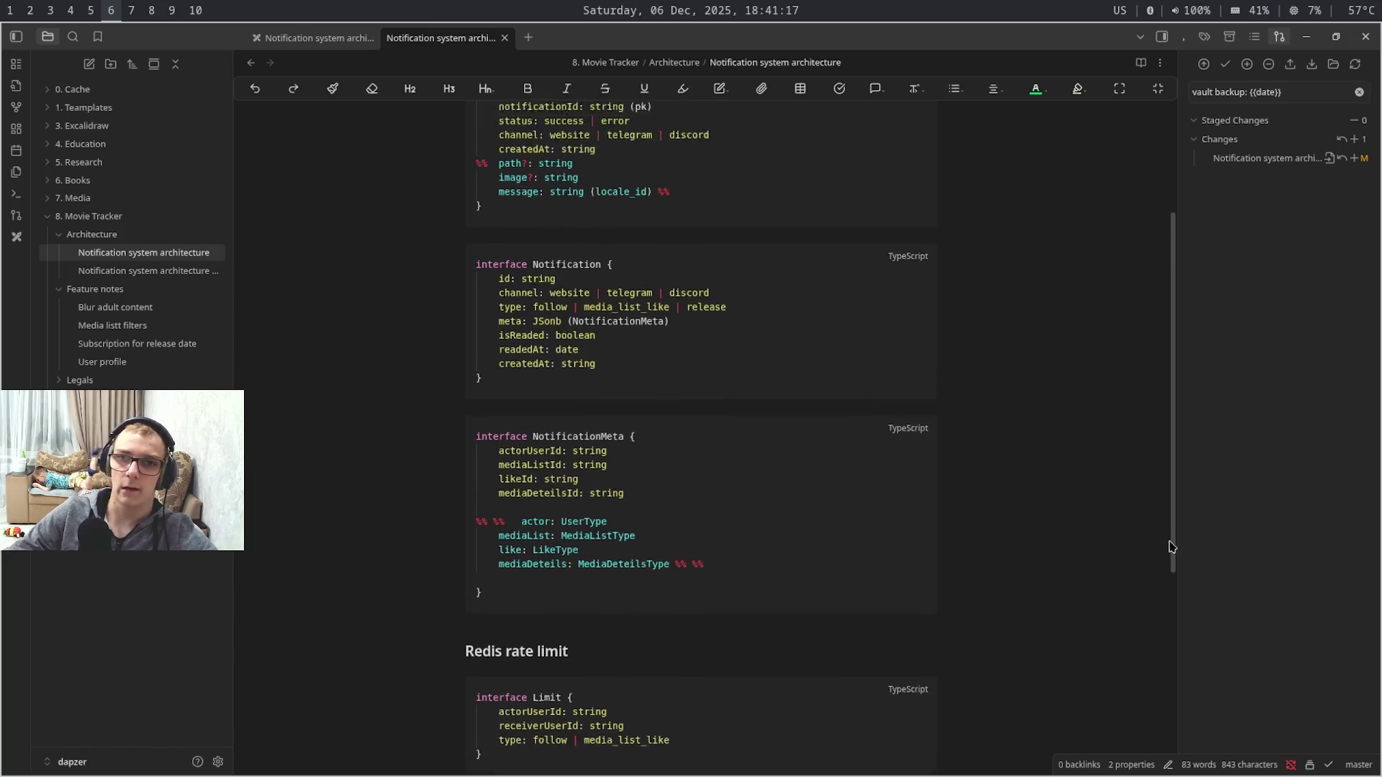
{"action": "scroll", "coordinate": [1145, 475], "scroll_direction": "down", "scroll_amount": 2}
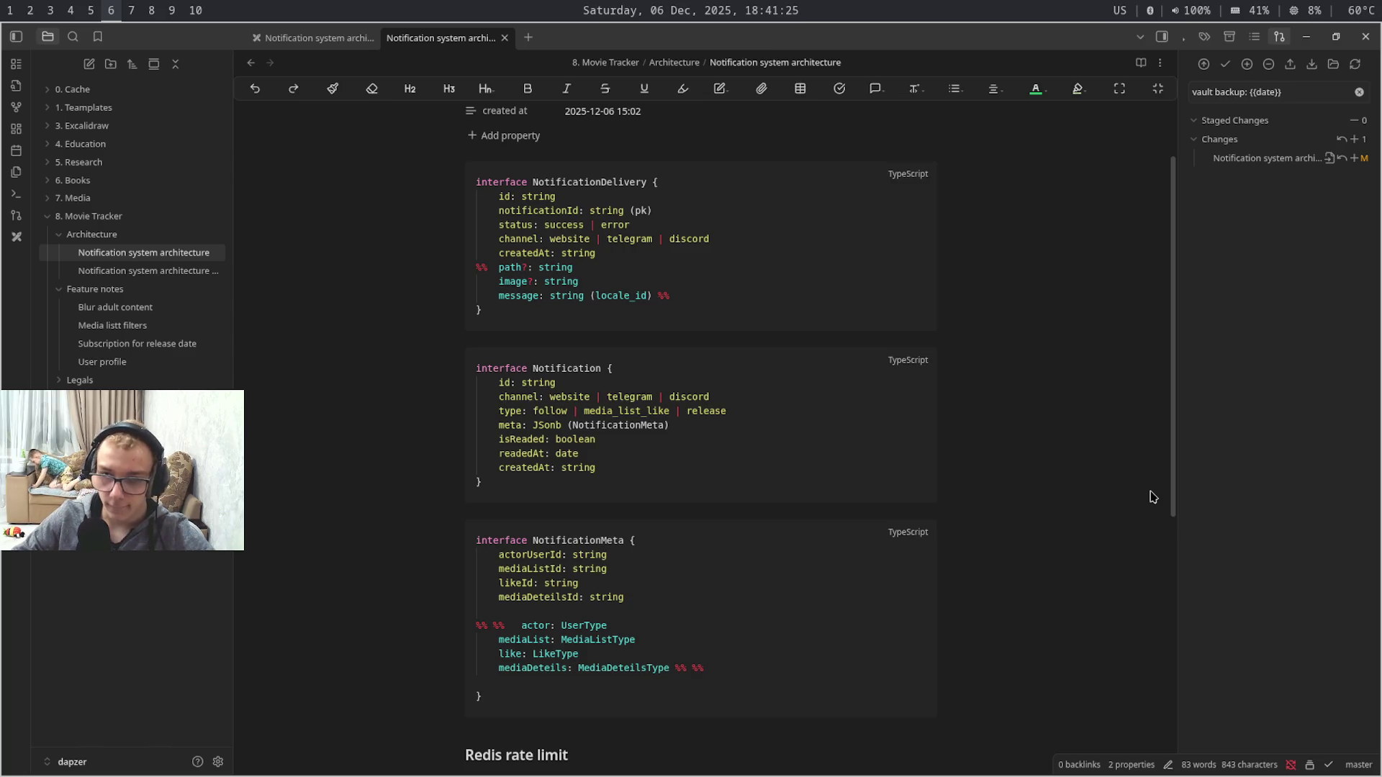
{"action": "scroll", "coordinate": [1151, 496], "scroll_direction": "up", "scroll_amount": 1}
{"action": "scroll", "coordinate": [1151, 492], "scroll_direction": "up", "scroll_amount": 1}
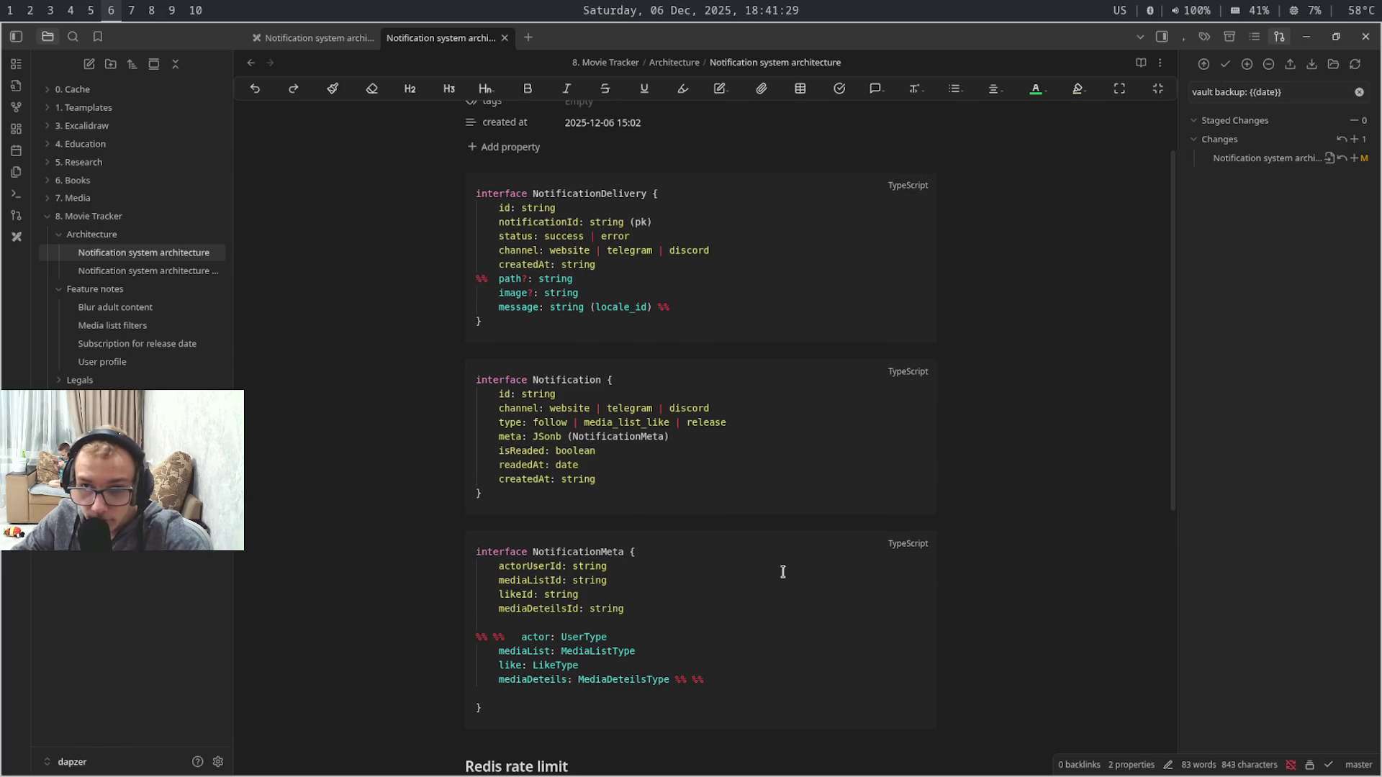
- Mark actorUserId, mediaListId and mediaDeteilsId optional and delete the blank line before NotificationMeta's closing brace
{"action": "left_click", "coordinate": [566, 570]}
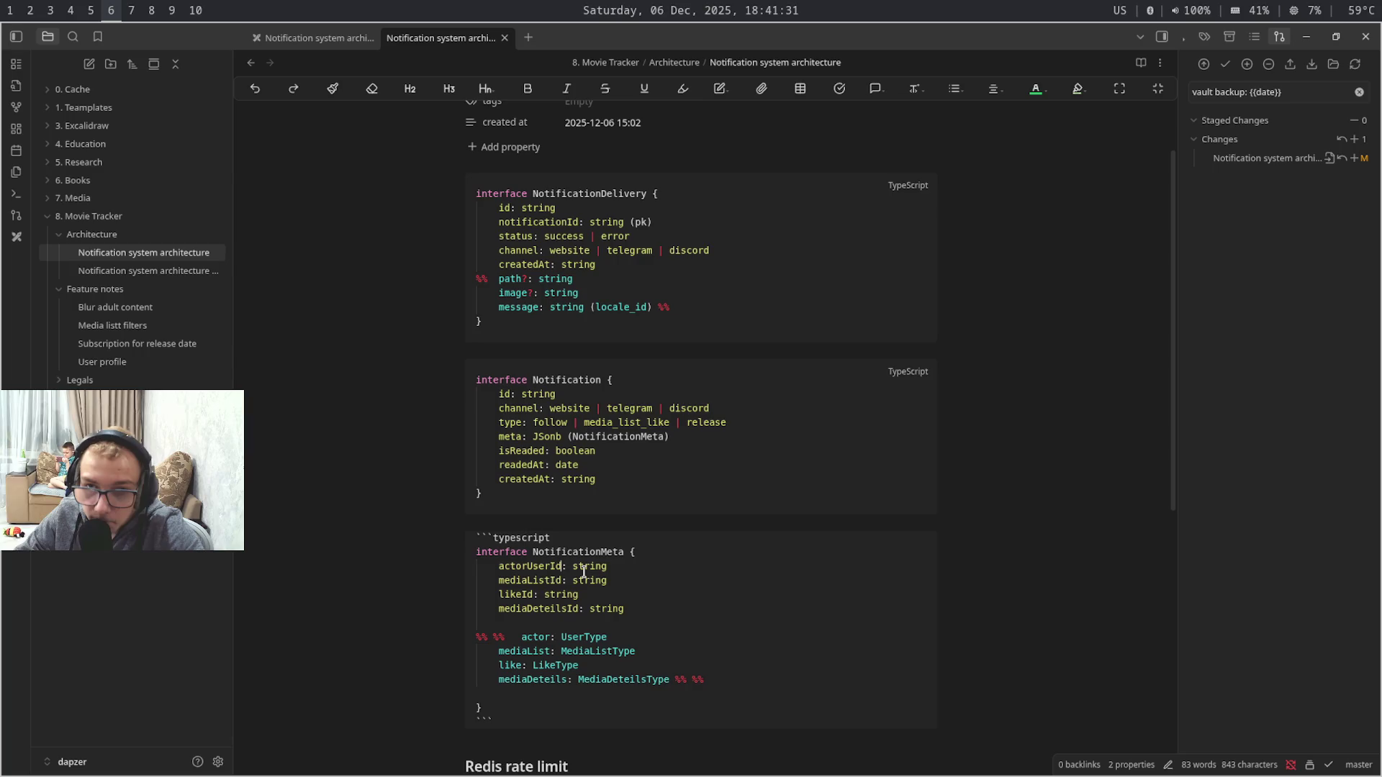
{"action": "type", "text": "?"}
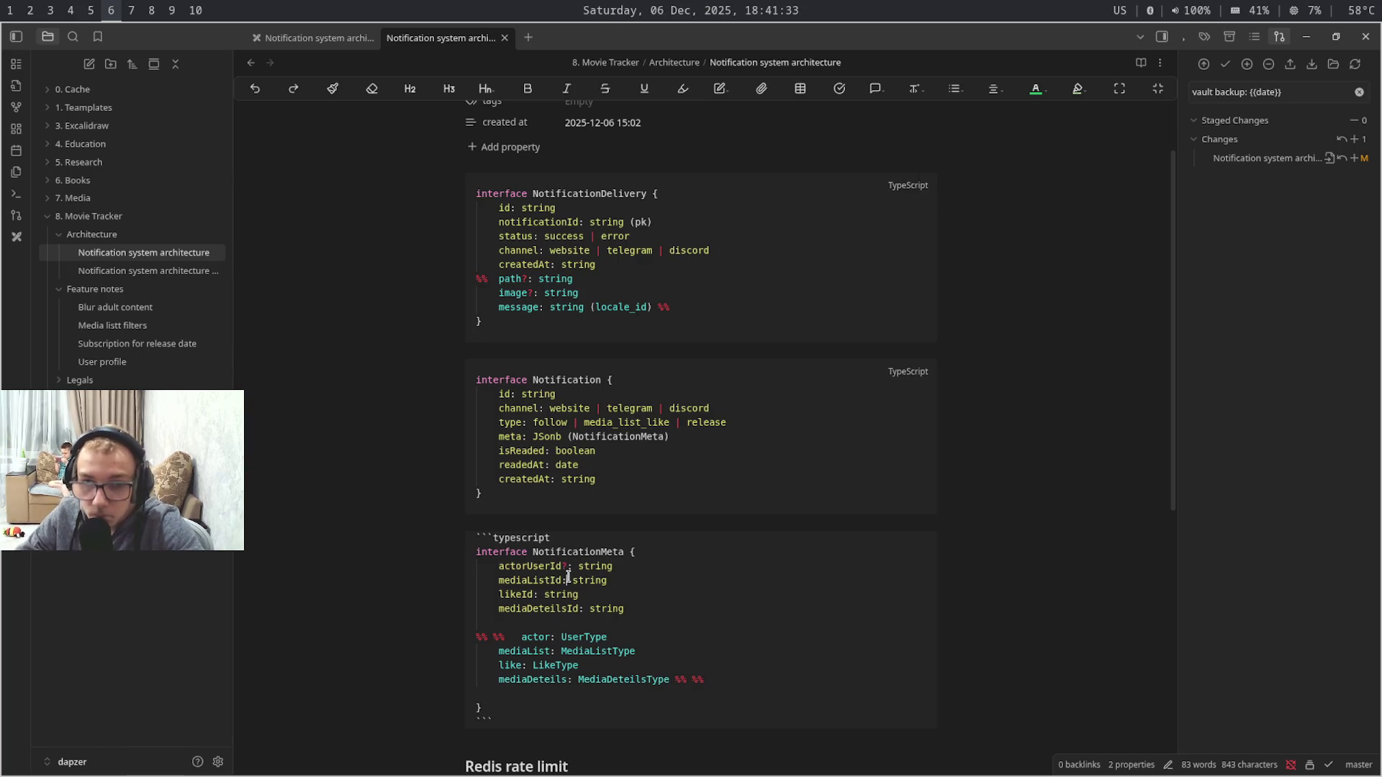
{"action": "left_click", "coordinate": [562, 580]}
{"action": "type", "text": "?"}
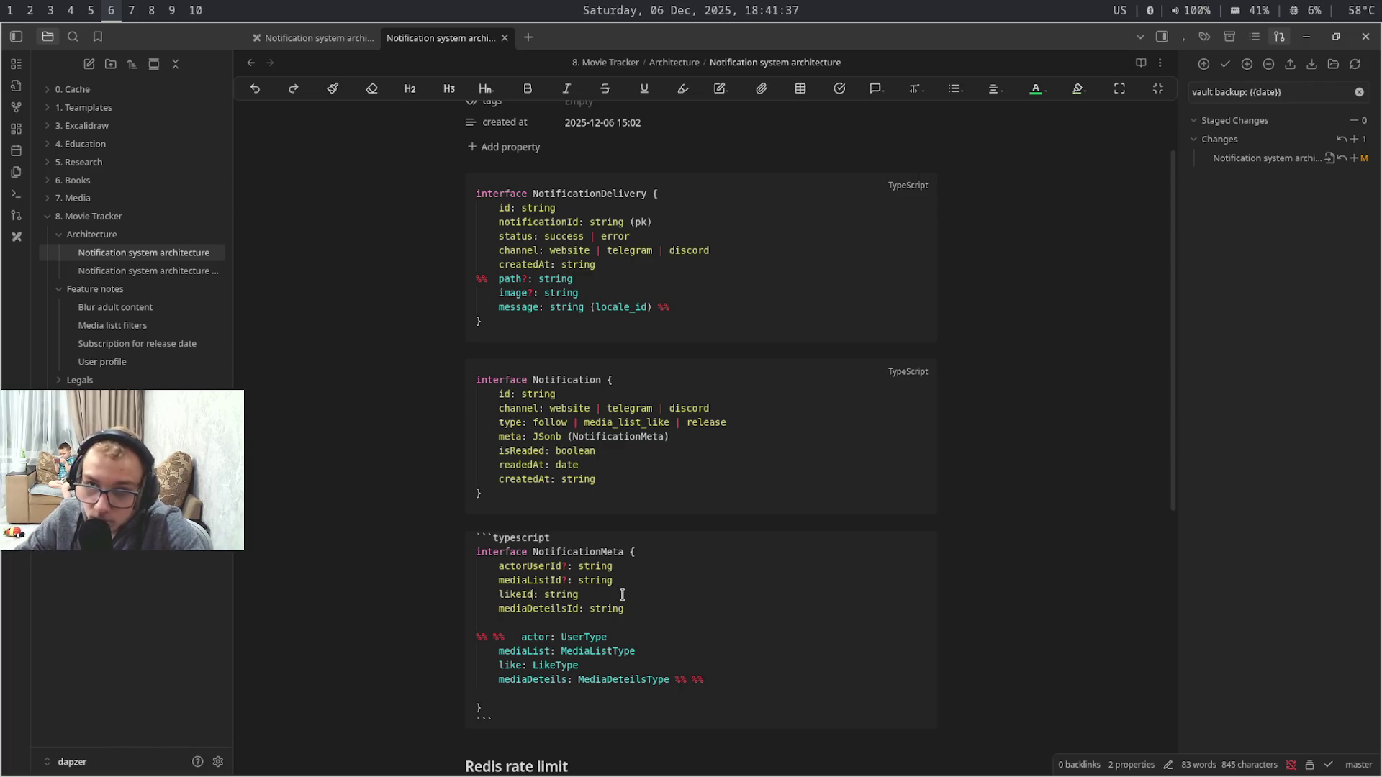
{"action": "type", "text": "?"}
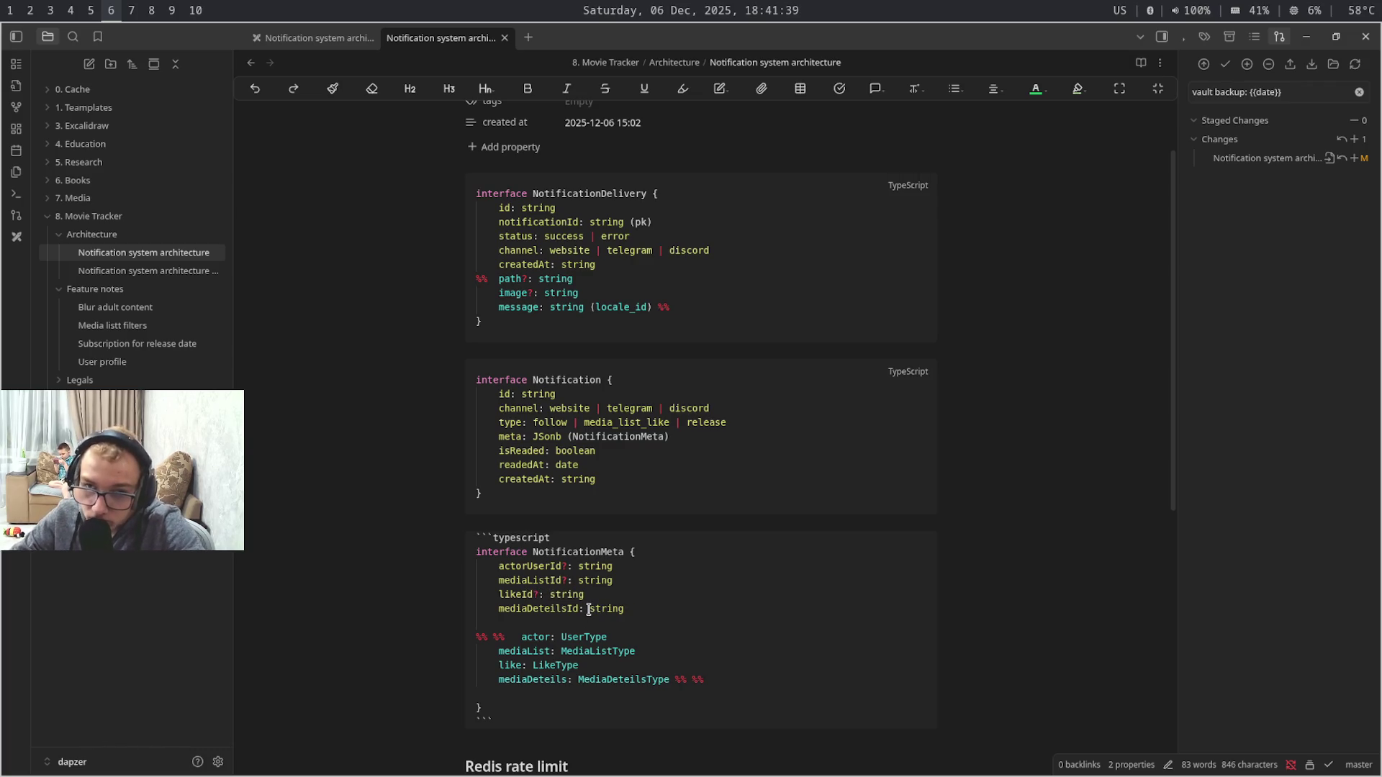
{"action": "left_click", "coordinate": [583, 610]}
{"action": "type", "text": "?"}
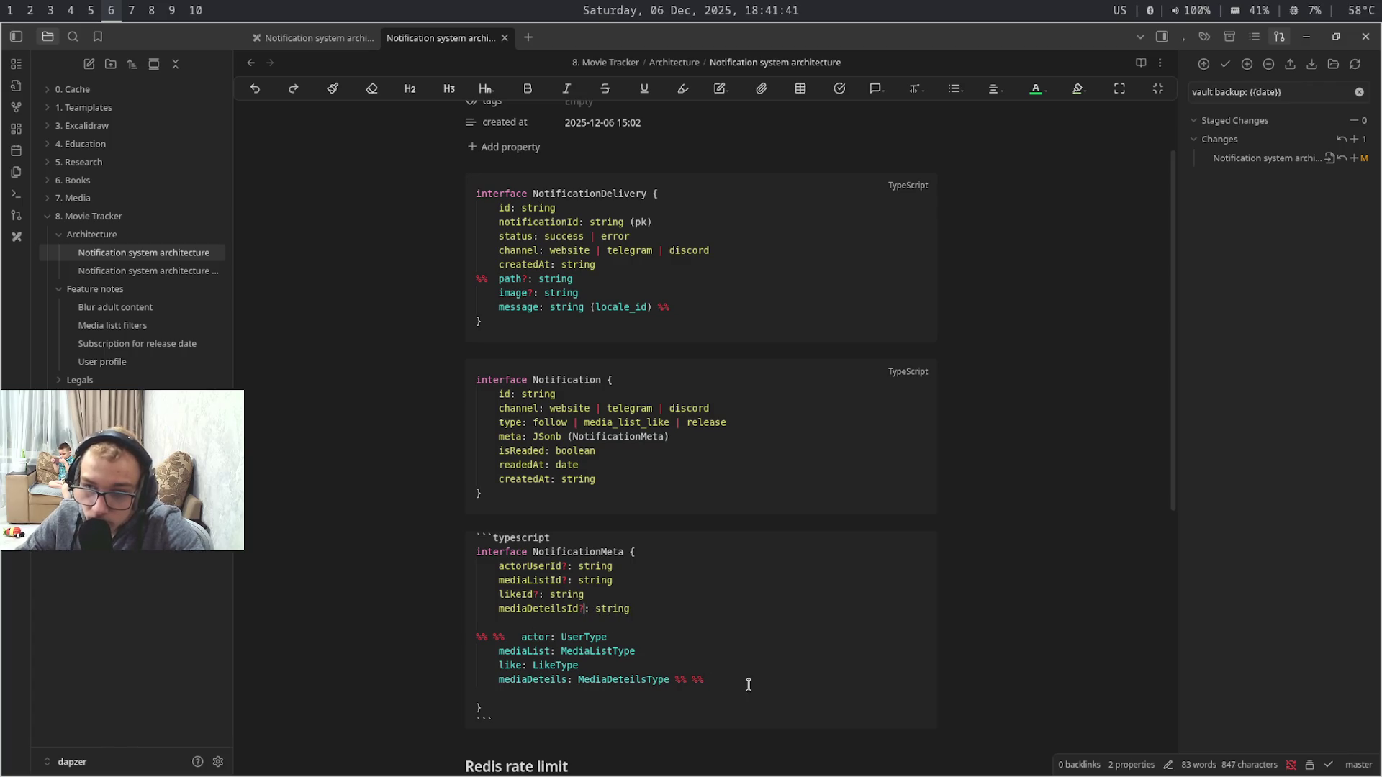
{"action": "left_click", "coordinate": [786, 692]}
{"action": "key", "text": "BackSpace"}
{"action": "key", "text": "shift+Up"}
- Arrow through the note's title, properties and code blocks to review the Notification and NotificationMeta interfaces
{"action": "key", "text": "Up"}
{"action": "key", "text": "Up"}
{"action": "key", "text": "Up"}
{"action": "key", "text": "Up"}
{"action": "key", "text": "Up"}
{"action": "key", "text": "Up"}
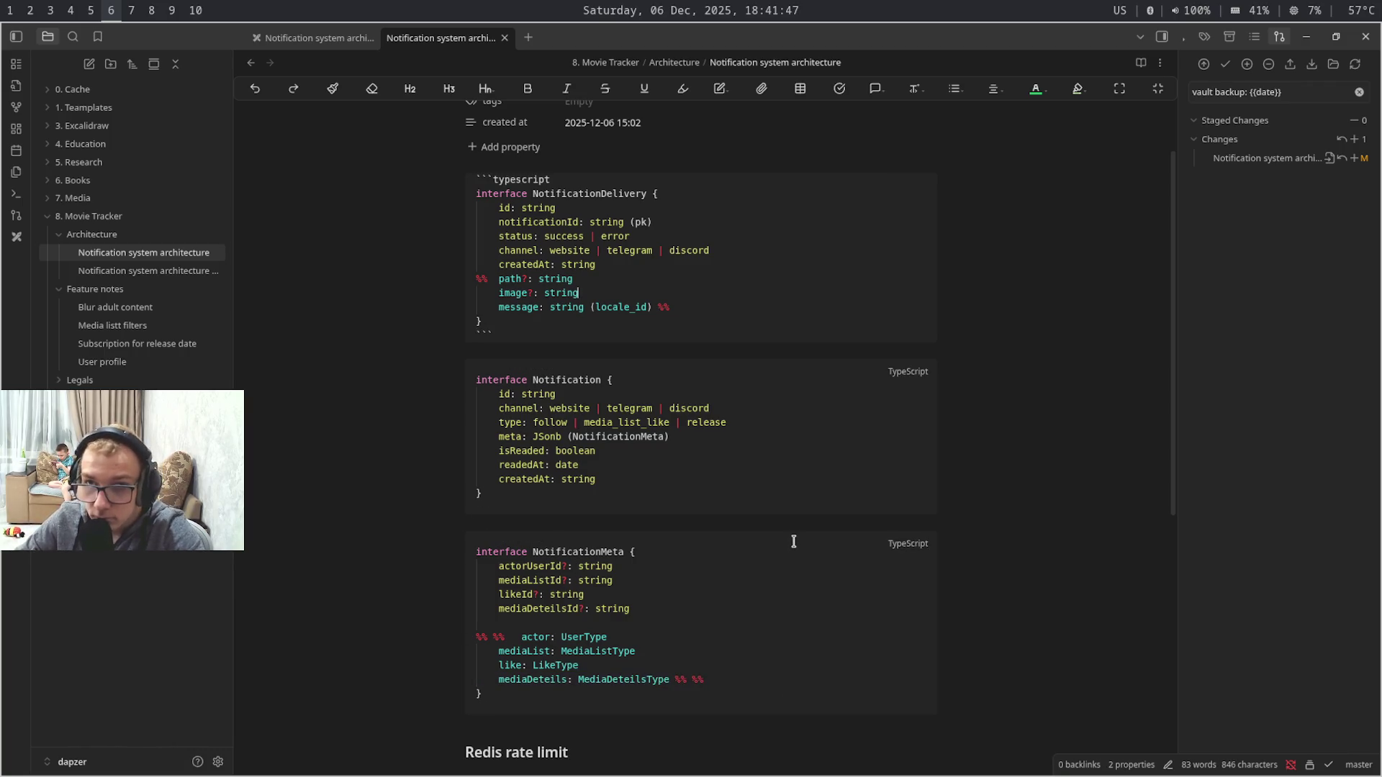
{"action": "key", "text": "Up"}
{"action": "key", "text": "Up"}
{"action": "key", "text": "Up"}
{"action": "key", "text": "Up"}
{"action": "key", "text": "Down"}
{"action": "key", "text": "Down"}
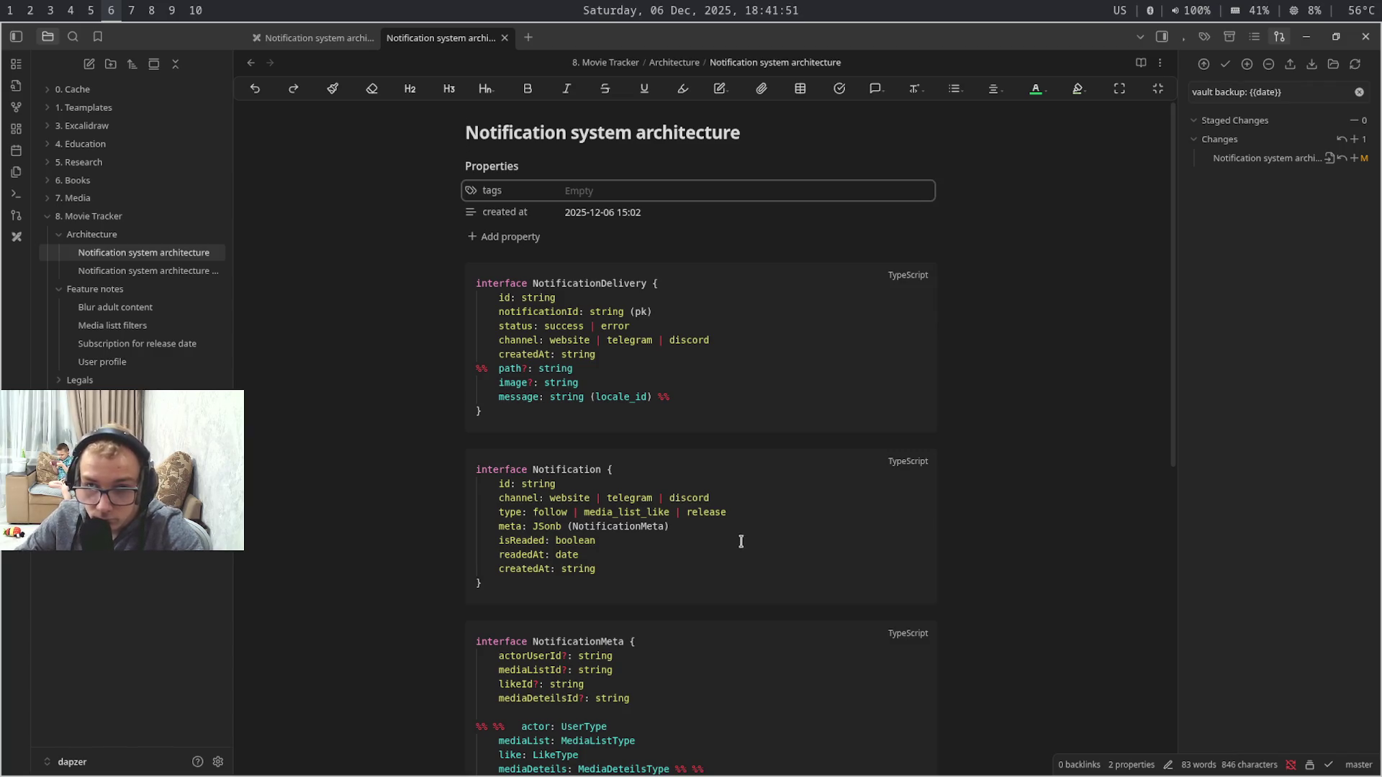
{"action": "left_click", "coordinate": [560, 525]}
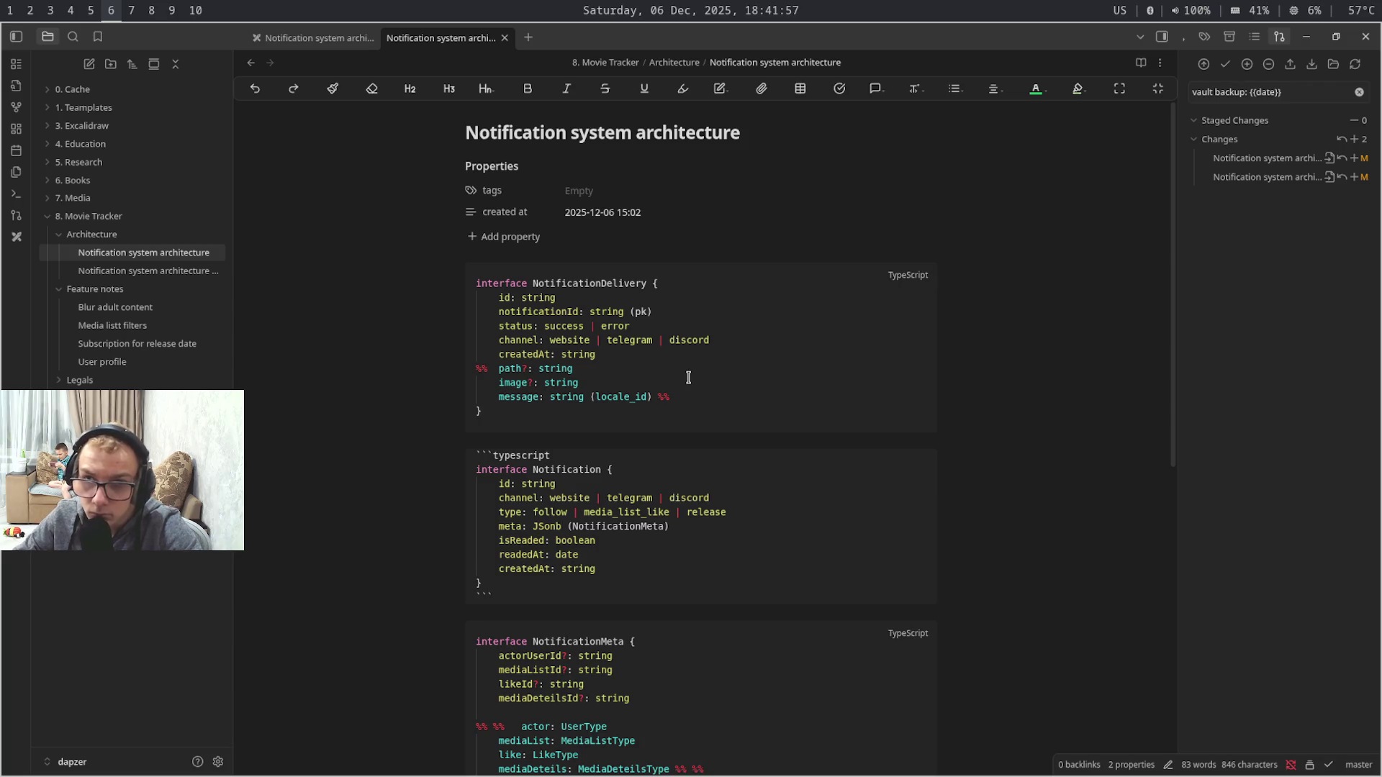
{"action": "key", "text": "Up"}
{"action": "key", "text": "Up"}
{"action": "key", "text": "Up"}
{"action": "key", "text": "Up"}
{"action": "key", "text": "Up"}
{"action": "key", "text": "Up"}
{"action": "key", "text": "Down"}
{"action": "key", "text": "Down"}
{"action": "key", "text": "Down"}
{"action": "key", "text": "Down"}
{"action": "key", "text": "Down"}
{"action": "key", "text": "Down"}
{"action": "key", "text": "Down"}
{"action": "key", "text": "Down"}
{"action": "key", "text": "Down"}
{"action": "key", "text": "Down"}
{"action": "key", "text": "Down"}
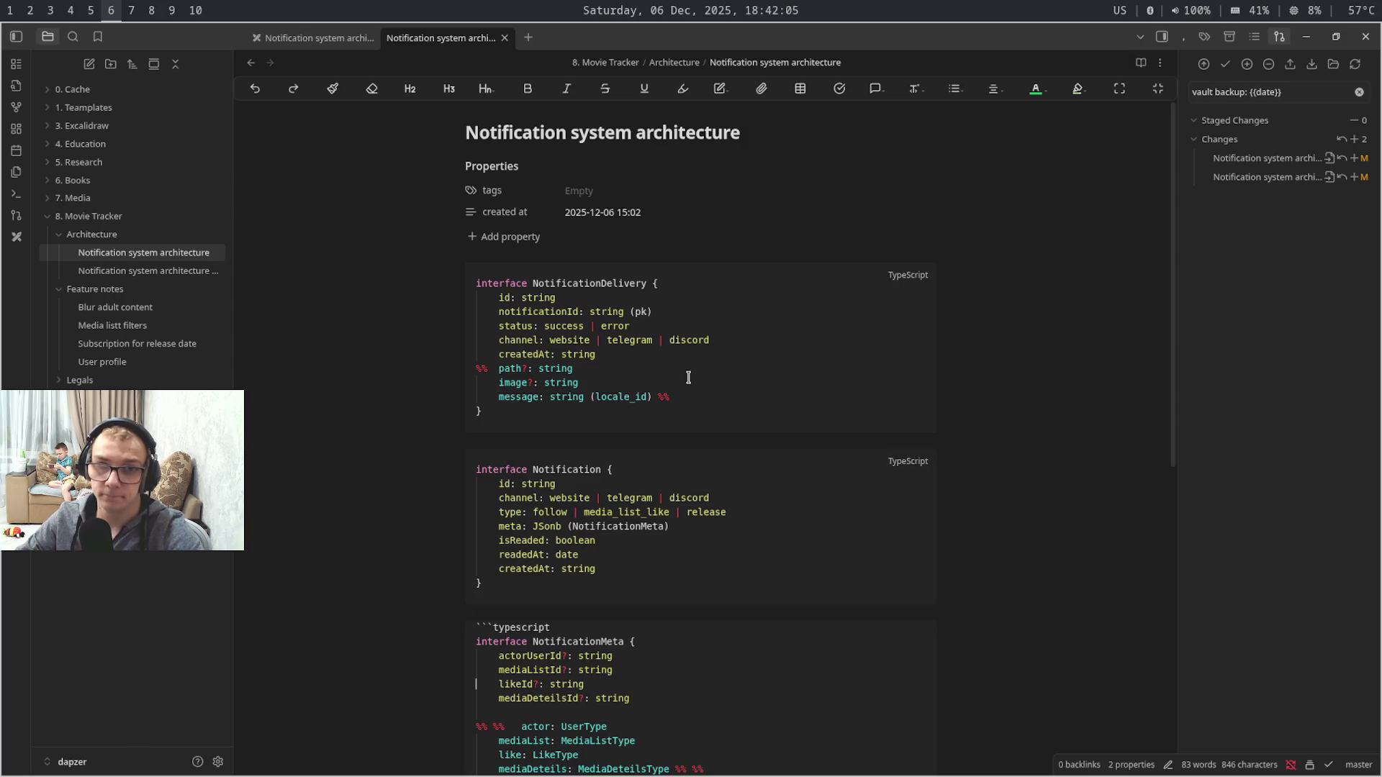
{"action": "key", "text": "Down"}
{"action": "key", "text": "Down"}
{"action": "key", "text": "Down"}
{"action": "key", "text": "Down"}
{"action": "key", "text": "Down"}
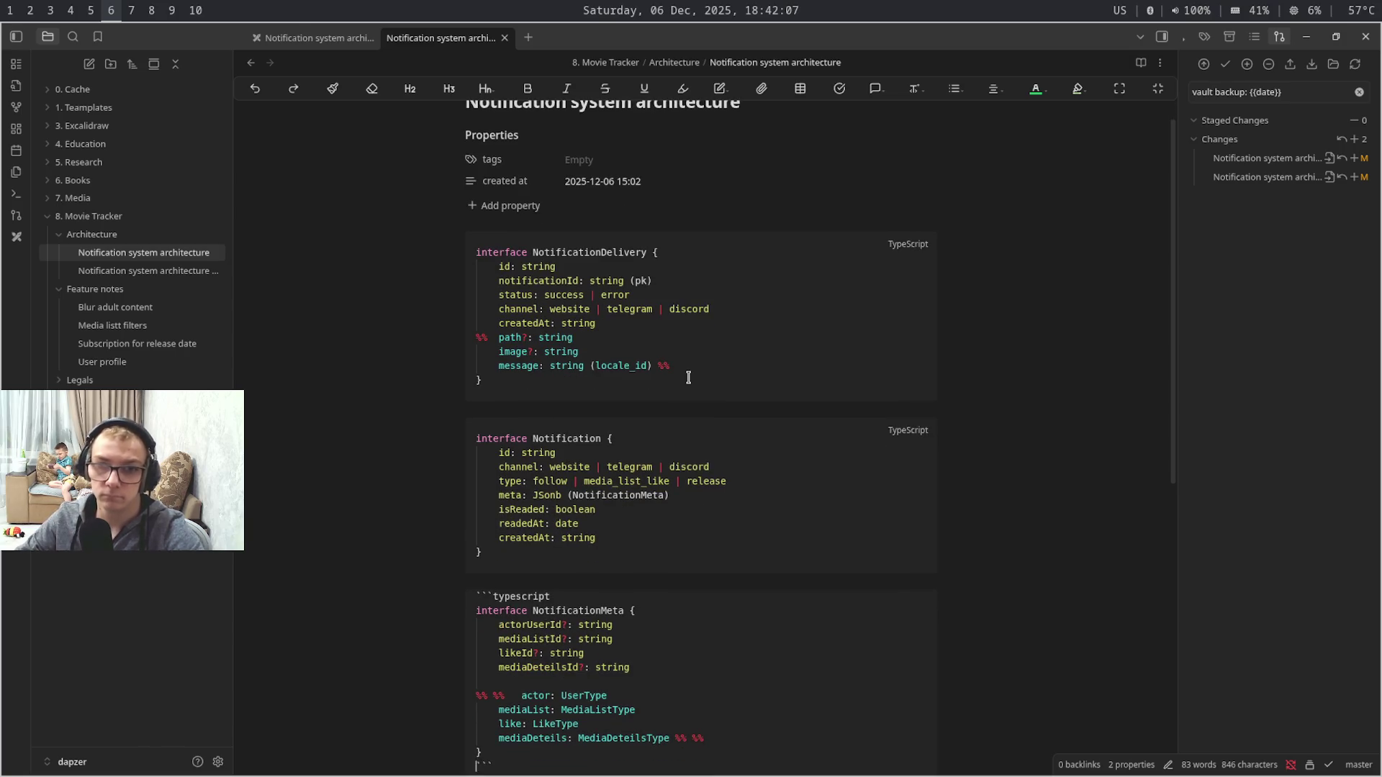
{"action": "key", "text": "Down"}
{"action": "key", "text": "Down"}
{"action": "key", "text": "Down"}
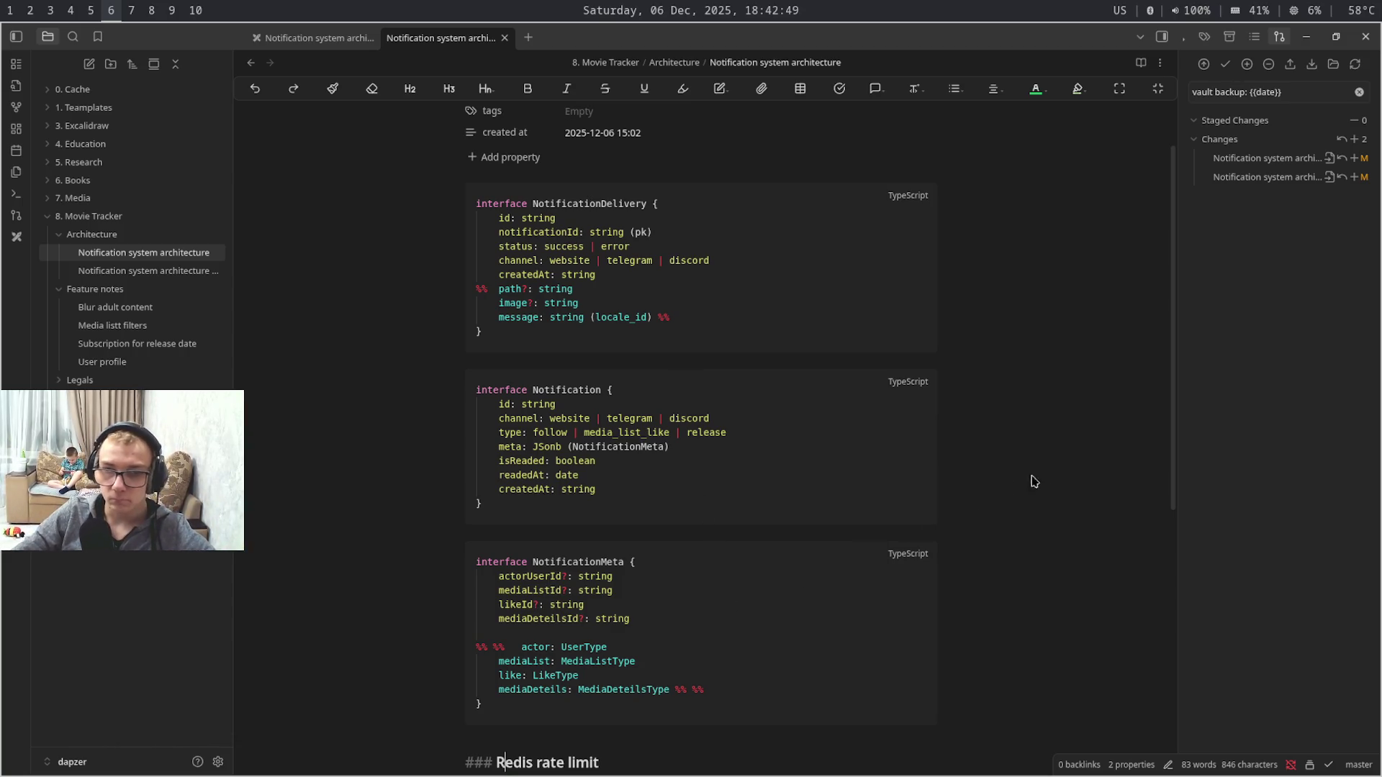
{"action": "mouse_move", "coordinate": [1174, 433]}
{"action": "left_mouse_down"}
{"action": "mouse_move", "coordinate": [1196, 703]}
{"action": "mouse_move", "coordinate": [1170, 457]}
{"action": "left_mouse_up"}
- View the Excalidraw architecture drawing with no selection, then switch back to the browser workspace
{"action": "key", "text": "ctrl+Tab"}
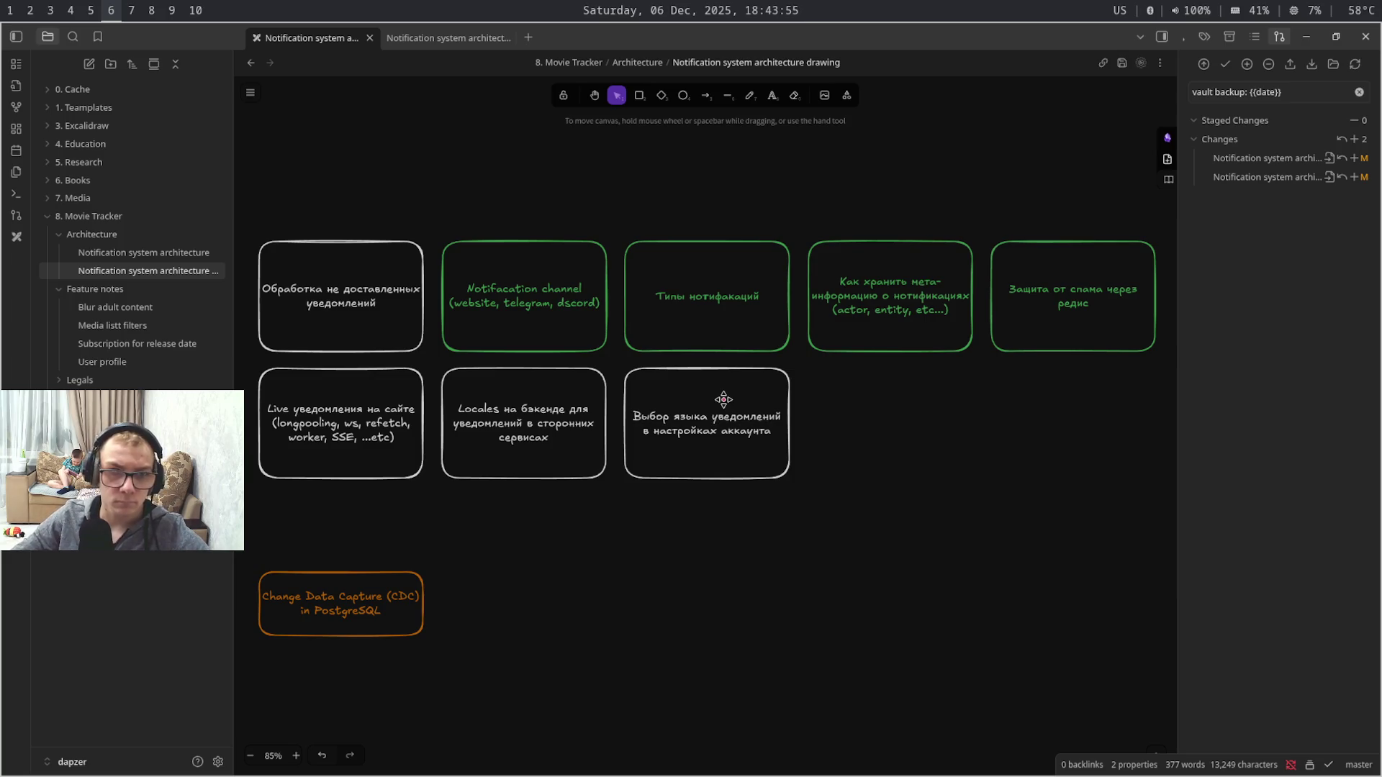
{"action": "left_click", "coordinate": [739, 522]}
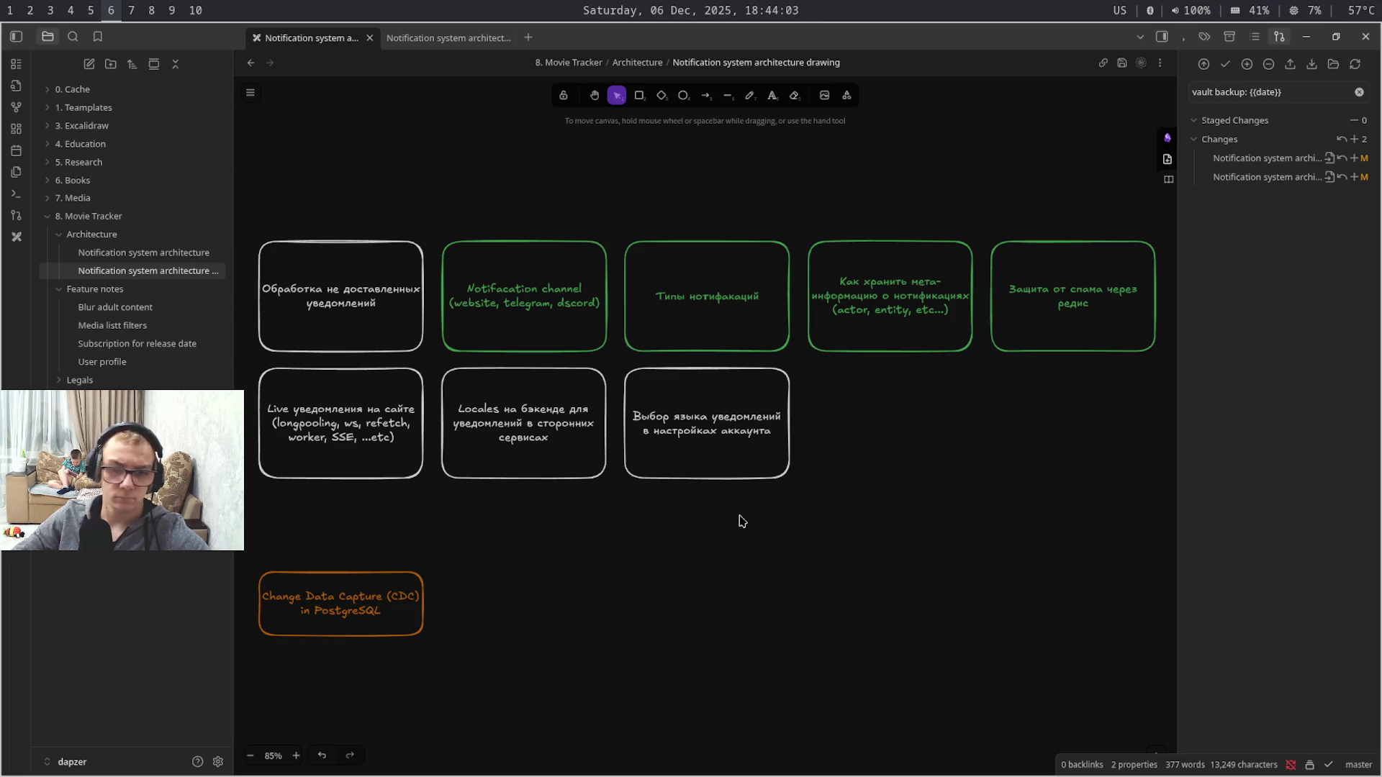
{"action": "key", "text": "super+4"}
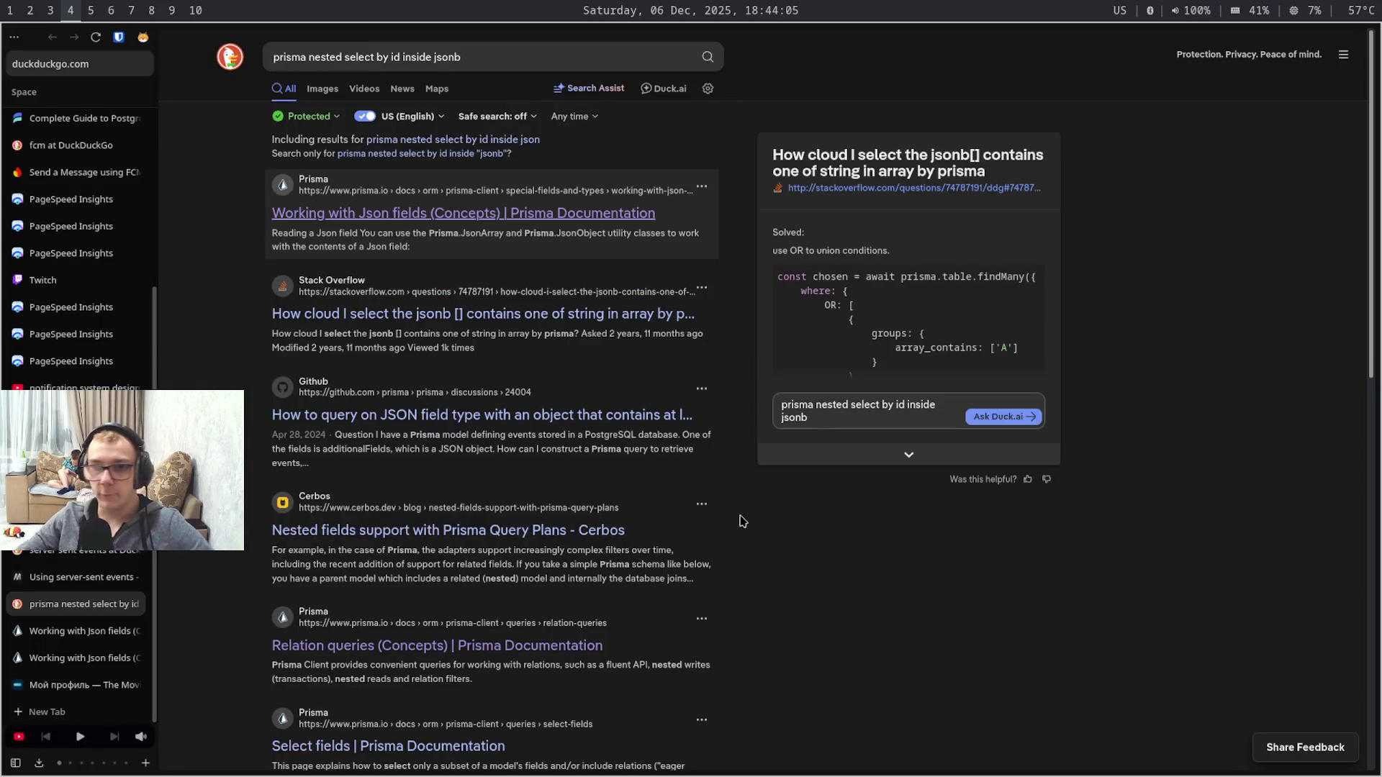
- Close the duplicate and main Json fields tabs, reopen one, then close the Prisma docs and TMDB tabs
{"action": "key", "text": "ctrl+Tab"}
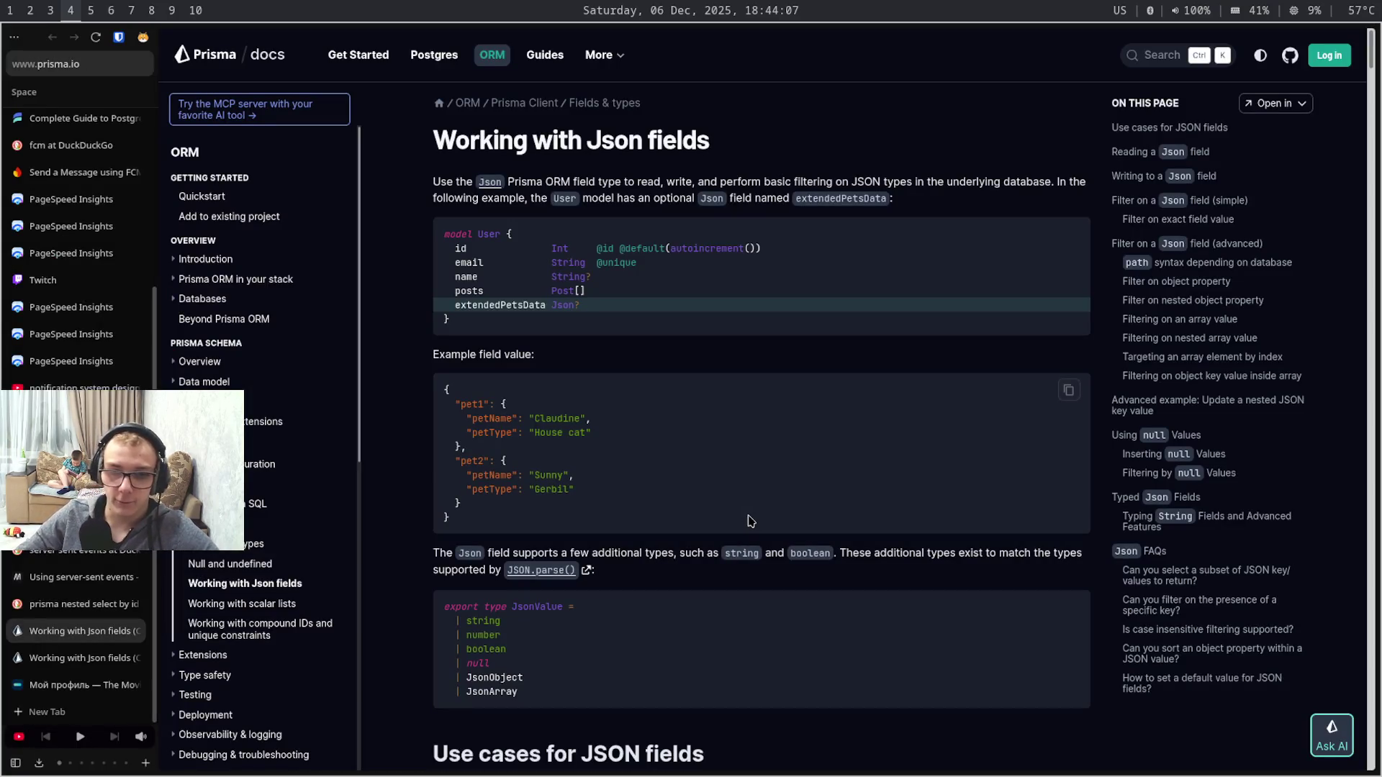
{"action": "scroll", "coordinate": [749, 522], "scroll_direction": "down", "scroll_amount": 5}
{"action": "key", "text": "ctrl+w"}
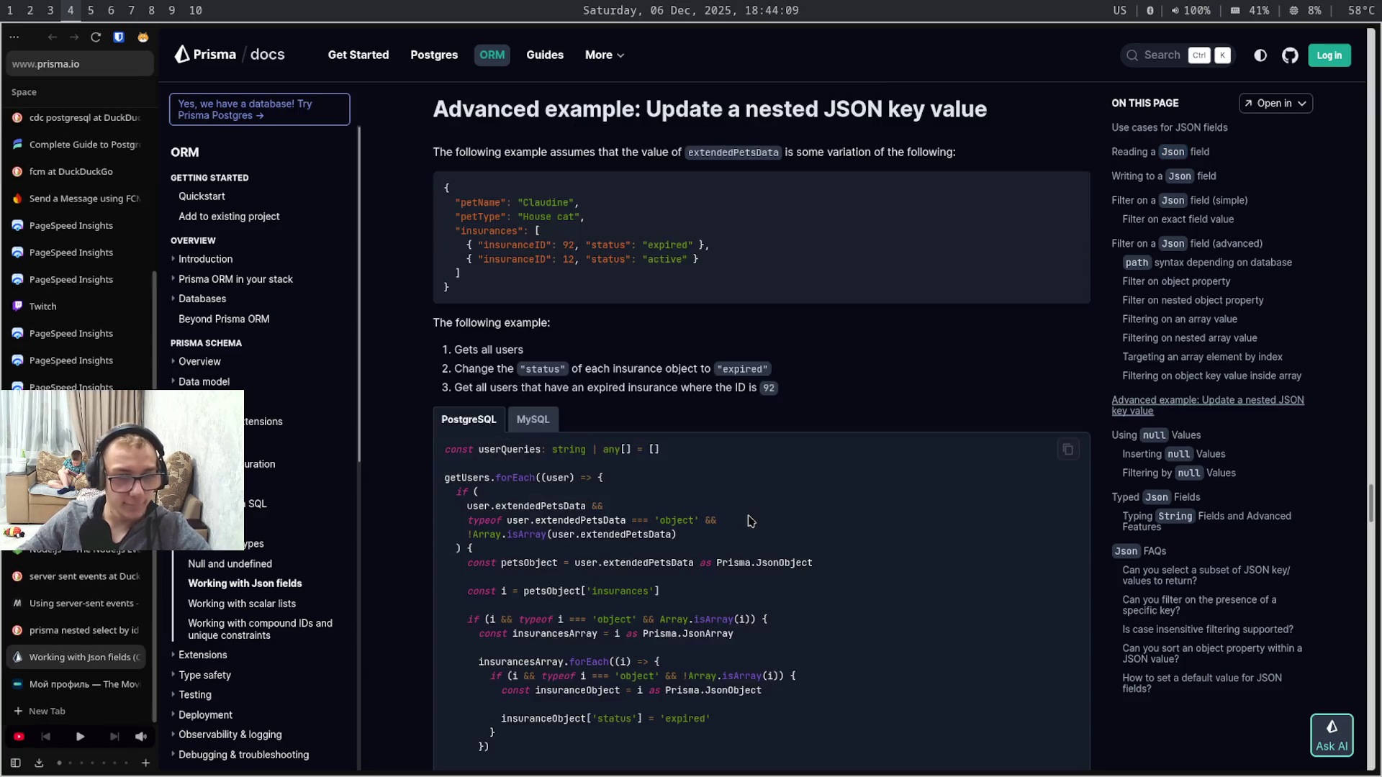
{"action": "key", "text": "ctrl+w"}
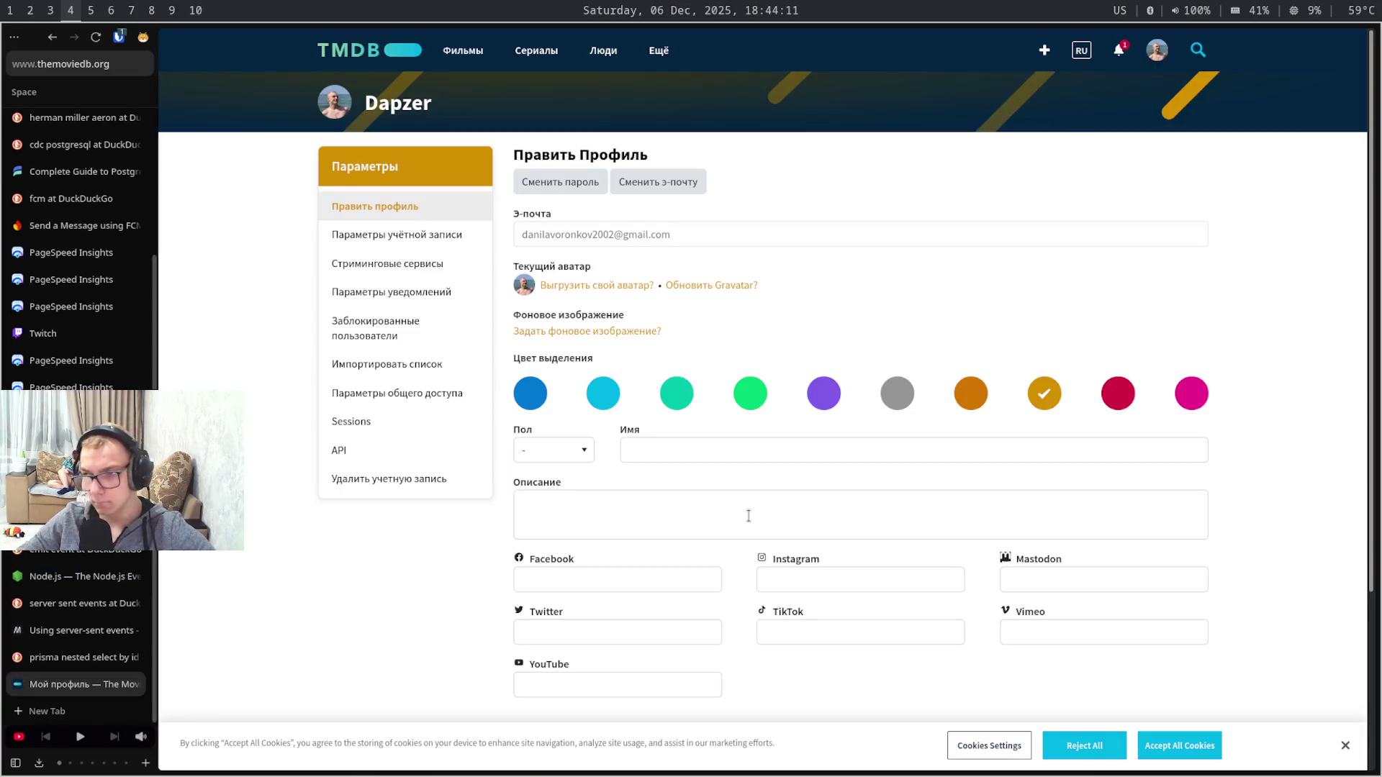
{"action": "key", "text": "ctrl+shift+t"}
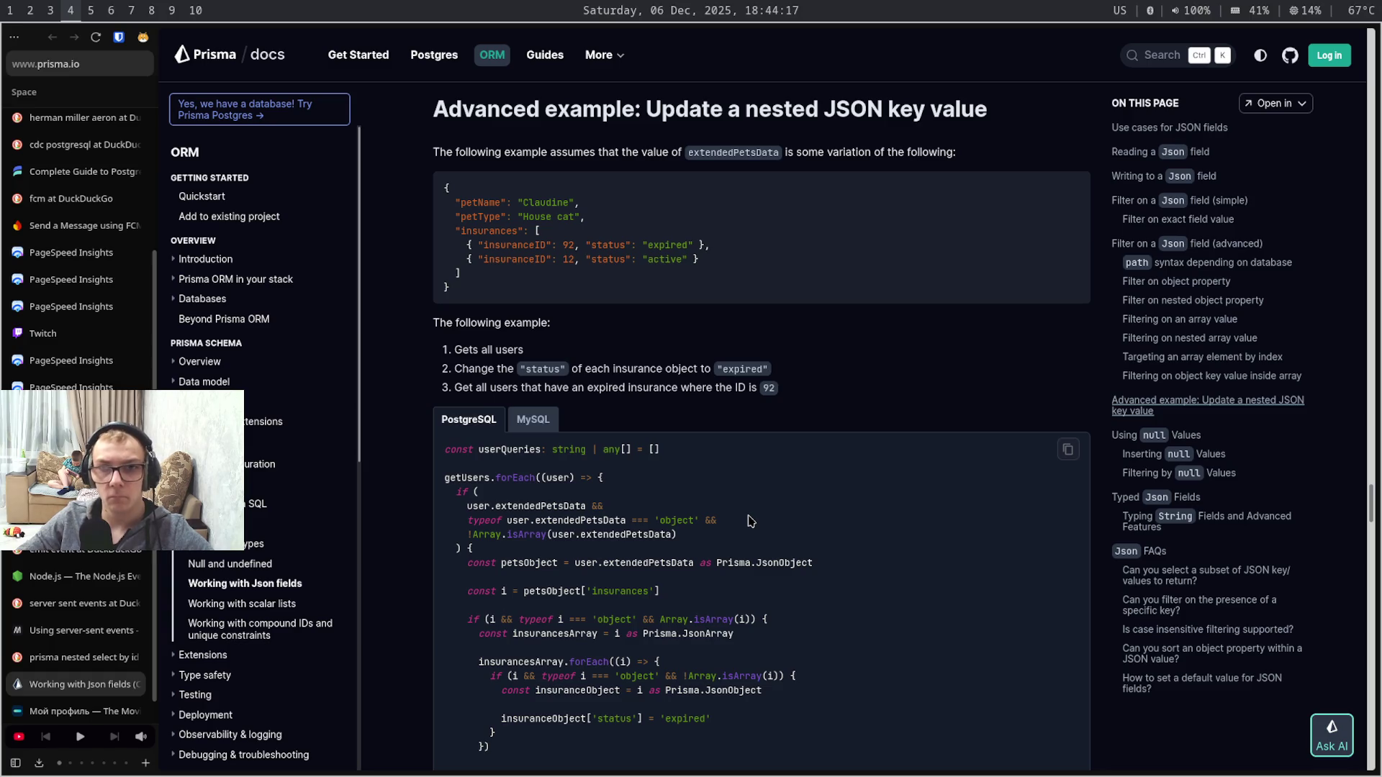
{"action": "scroll", "coordinate": [749, 522], "scroll_direction": "down", "scroll_amount": 5}
{"action": "scroll", "coordinate": [749, 521], "scroll_direction": "down", "scroll_amount": 1}
{"action": "scroll", "coordinate": [748, 521], "scroll_direction": "down", "scroll_amount": 6}
{"action": "scroll", "coordinate": [748, 522], "scroll_direction": "down", "scroll_amount": 5}
{"action": "scroll", "coordinate": [749, 521], "scroll_direction": "down", "scroll_amount": 2}
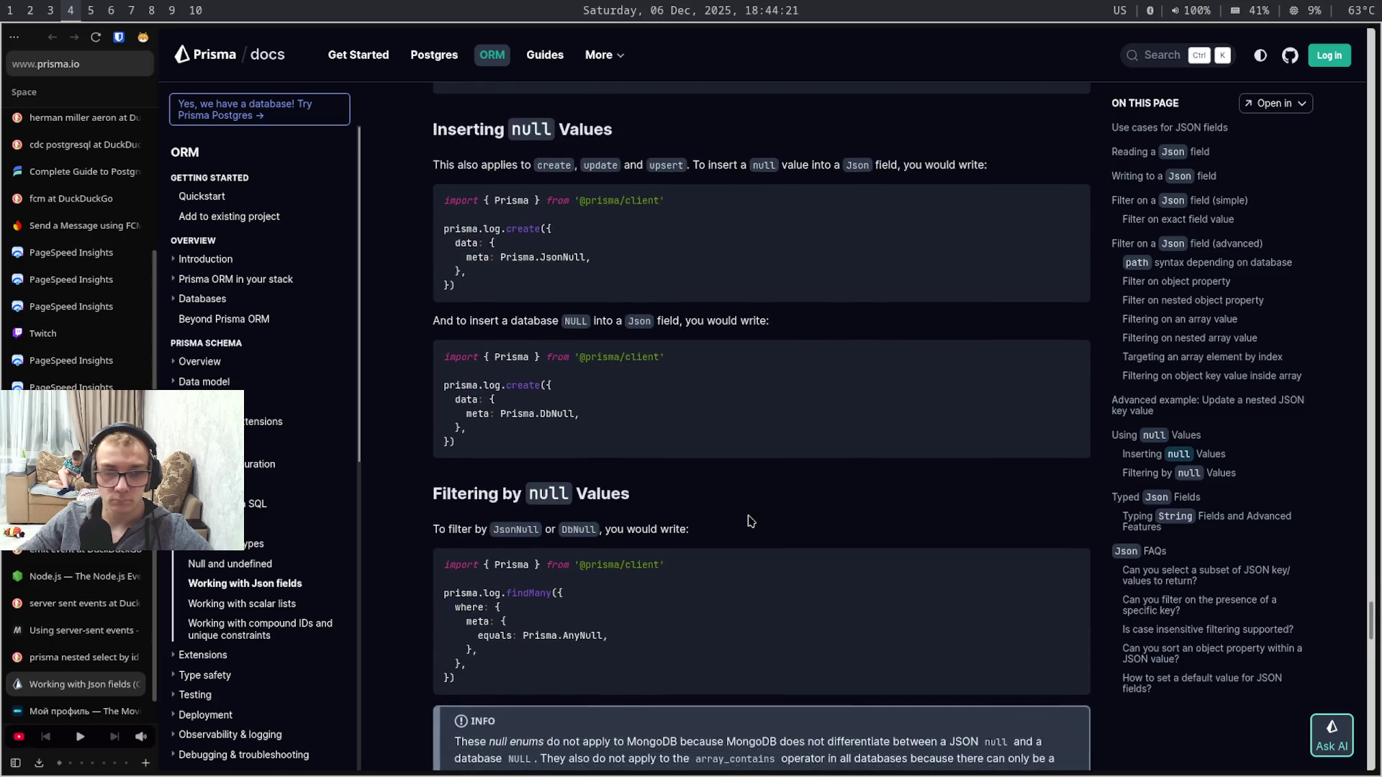
{"action": "scroll", "coordinate": [749, 521], "scroll_direction": "down", "scroll_amount": 15}
{"action": "scroll", "coordinate": [748, 522], "scroll_direction": "up", "scroll_amount": 5}
{"action": "scroll", "coordinate": [748, 522], "scroll_direction": "up", "scroll_amount": 2}
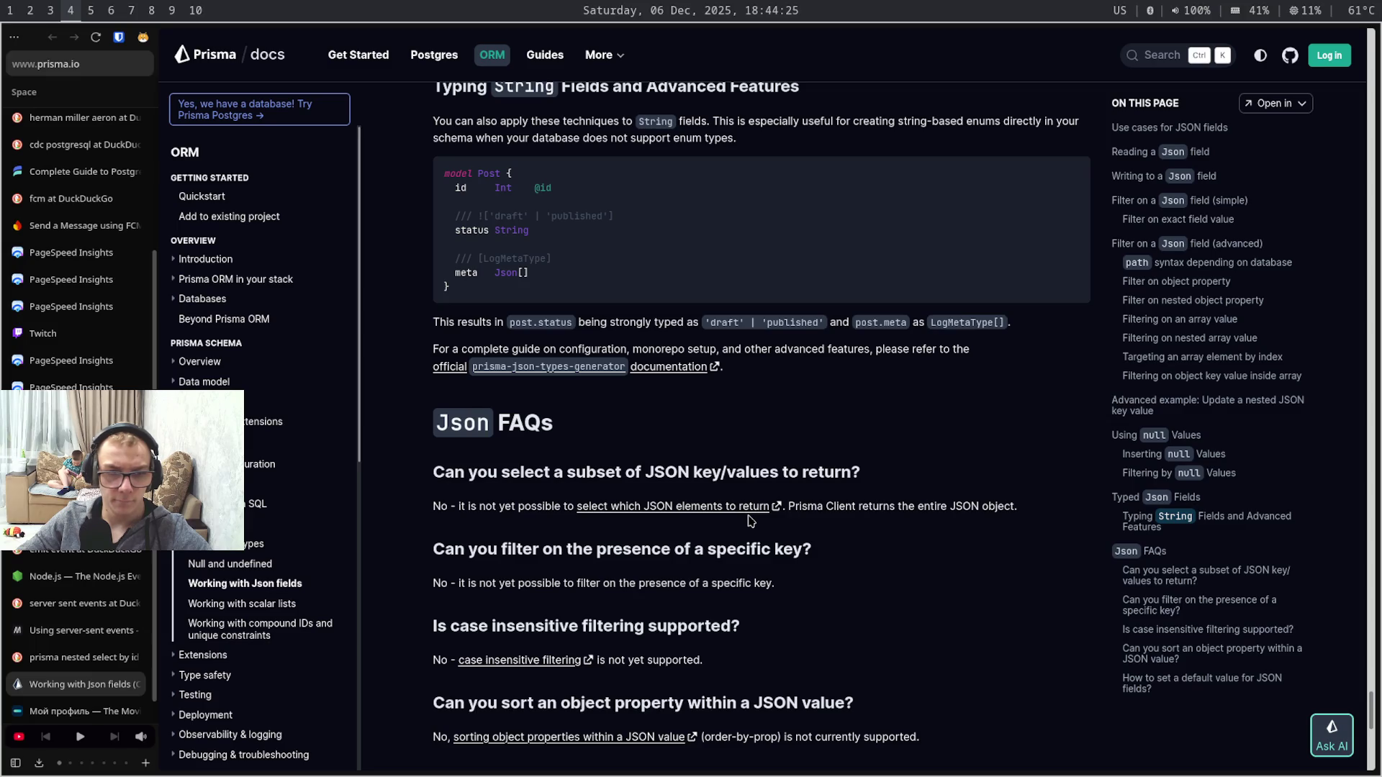
{"action": "key", "text": "ctrl+w"}
{"action": "key", "text": "ctrl+w"}
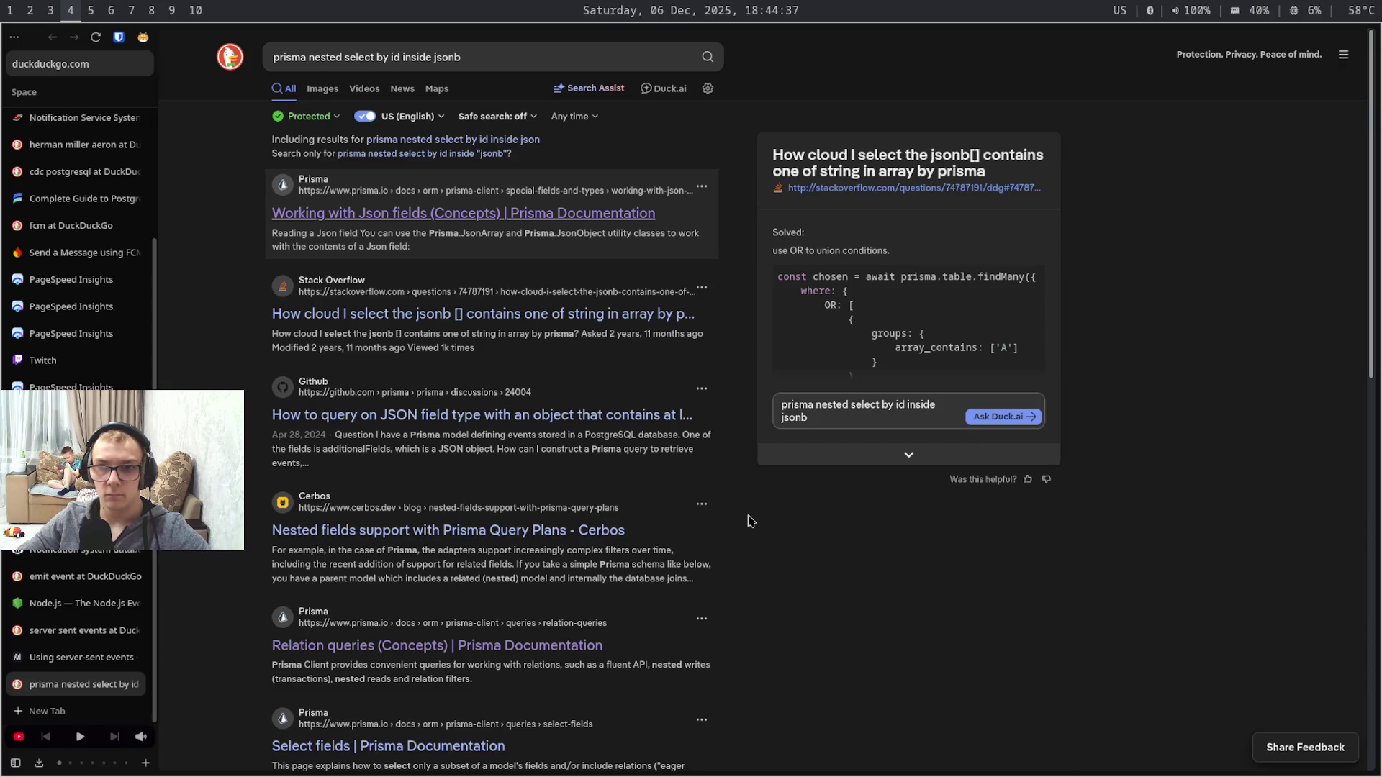
- Expand the Duck.ai answer's code, then close the prisma nested select search and leftover research tabs
{"action": "left_click", "coordinate": [954, 465]}
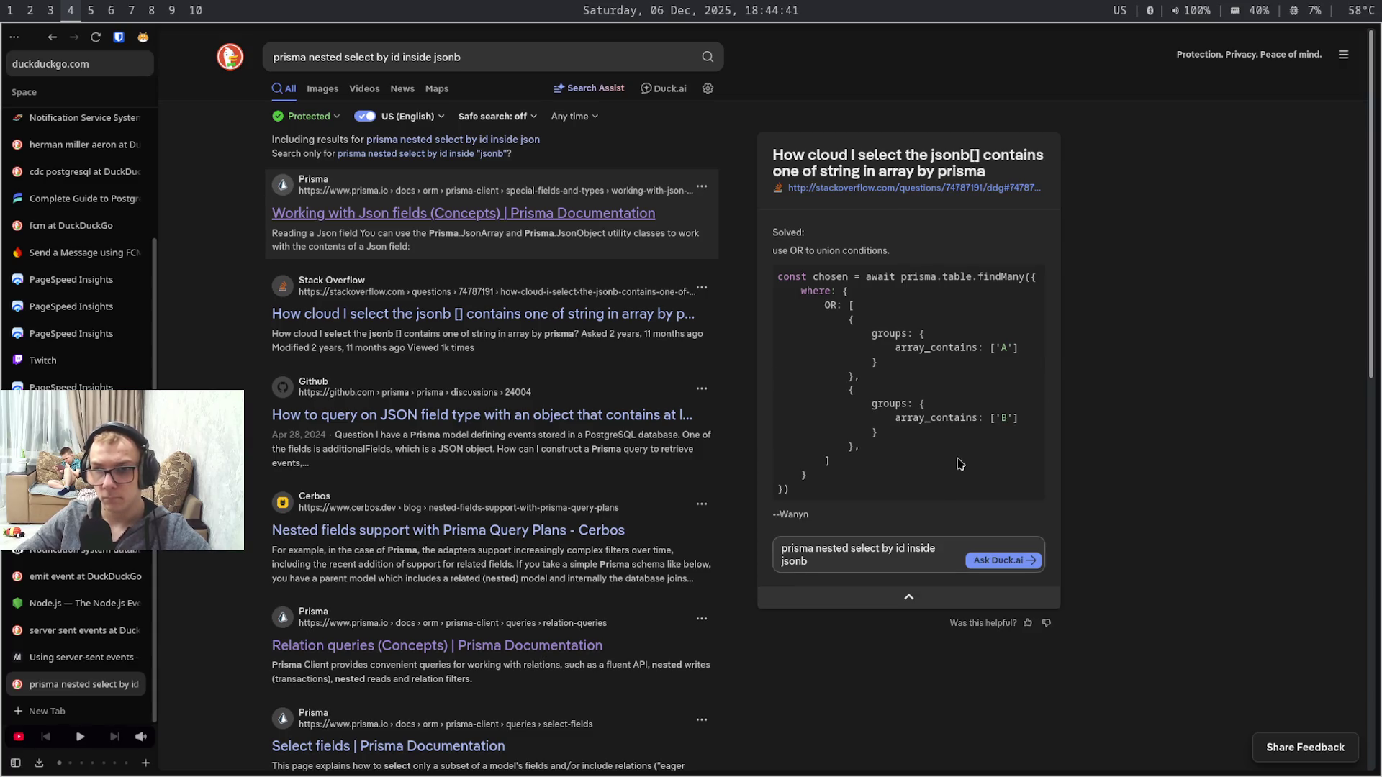
{"action": "key", "text": "ctrl+w"}
{"action": "key", "text": "ctrl+w"}
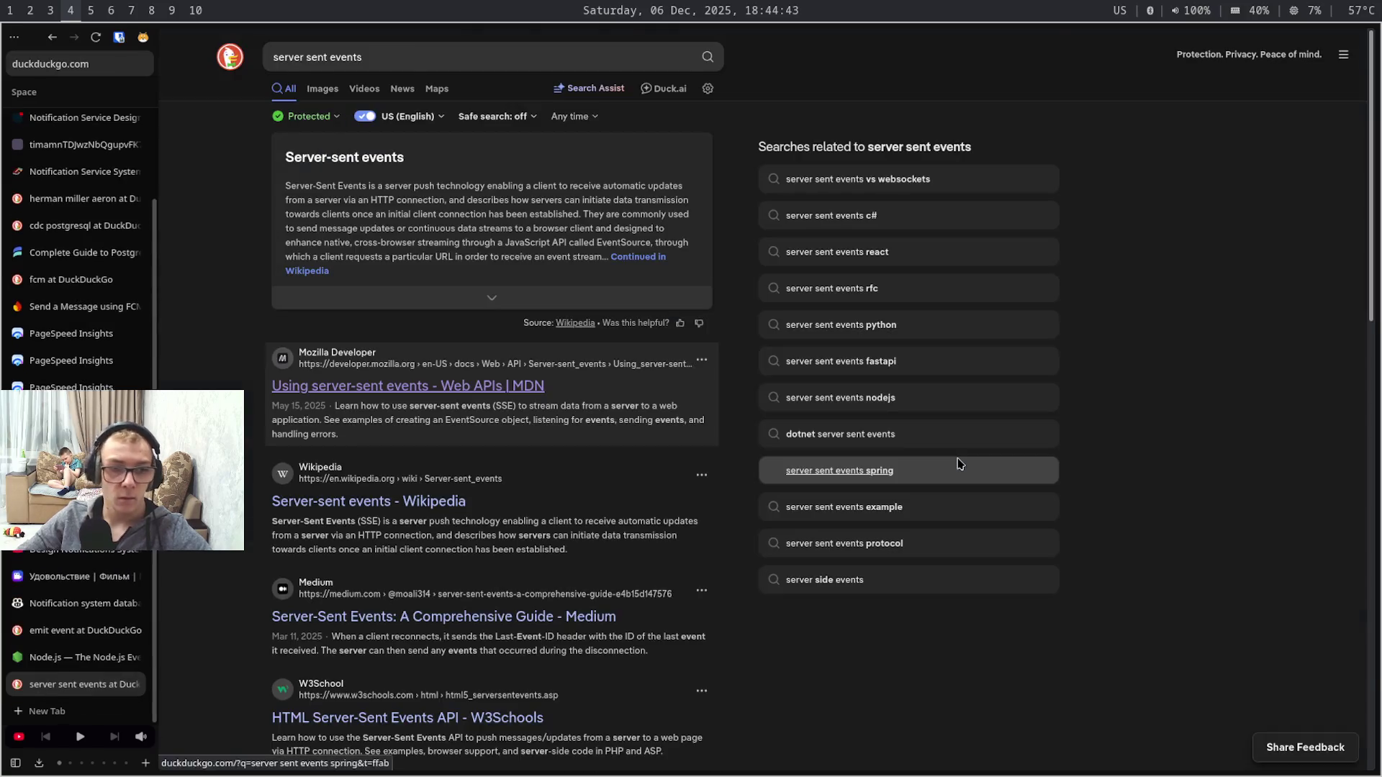
{"action": "key", "text": "ctrl+w"}
{"action": "key", "text": "ctrl+w"}
{"action": "key", "text": "ctrl+w"}
{"action": "key", "text": "ctrl+w"}
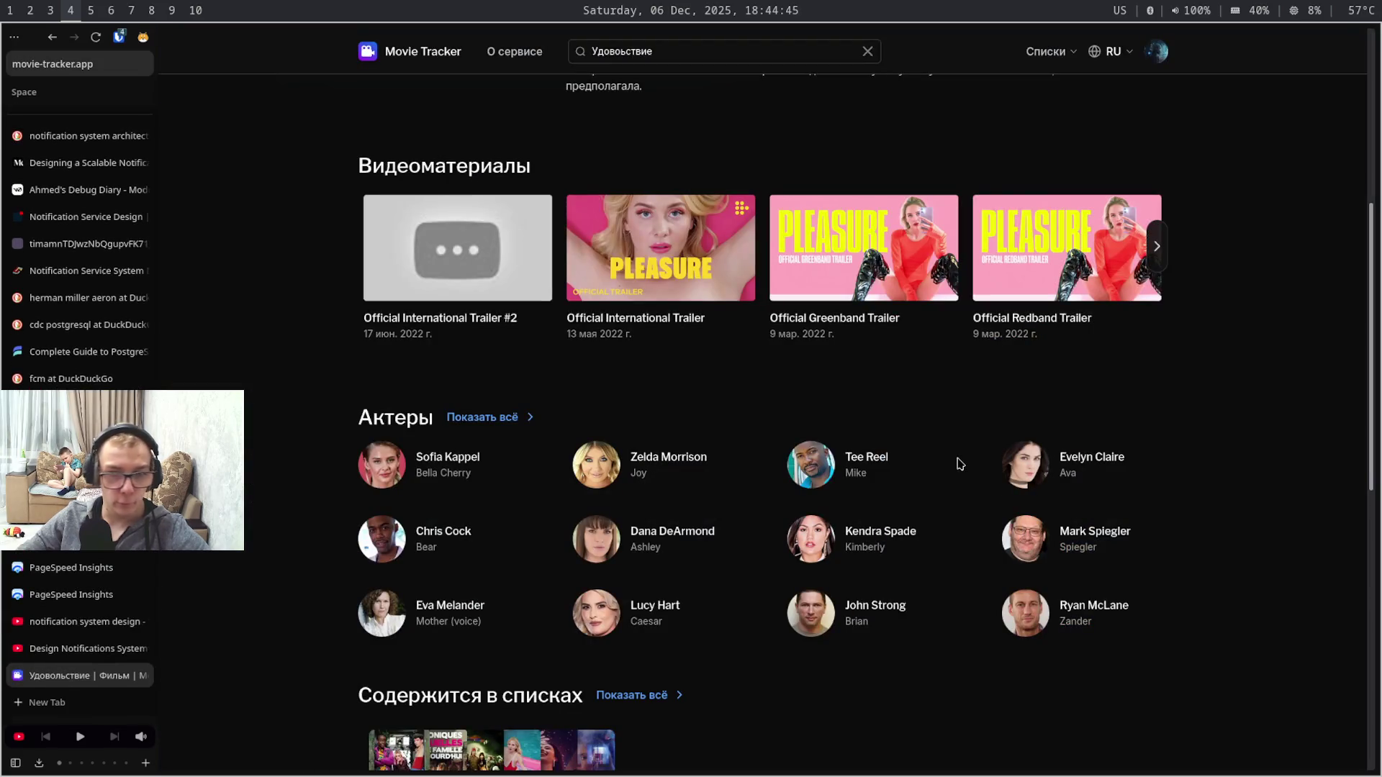
{"action": "scroll", "coordinate": [956, 464], "scroll_direction": "down", "scroll_amount": 5}
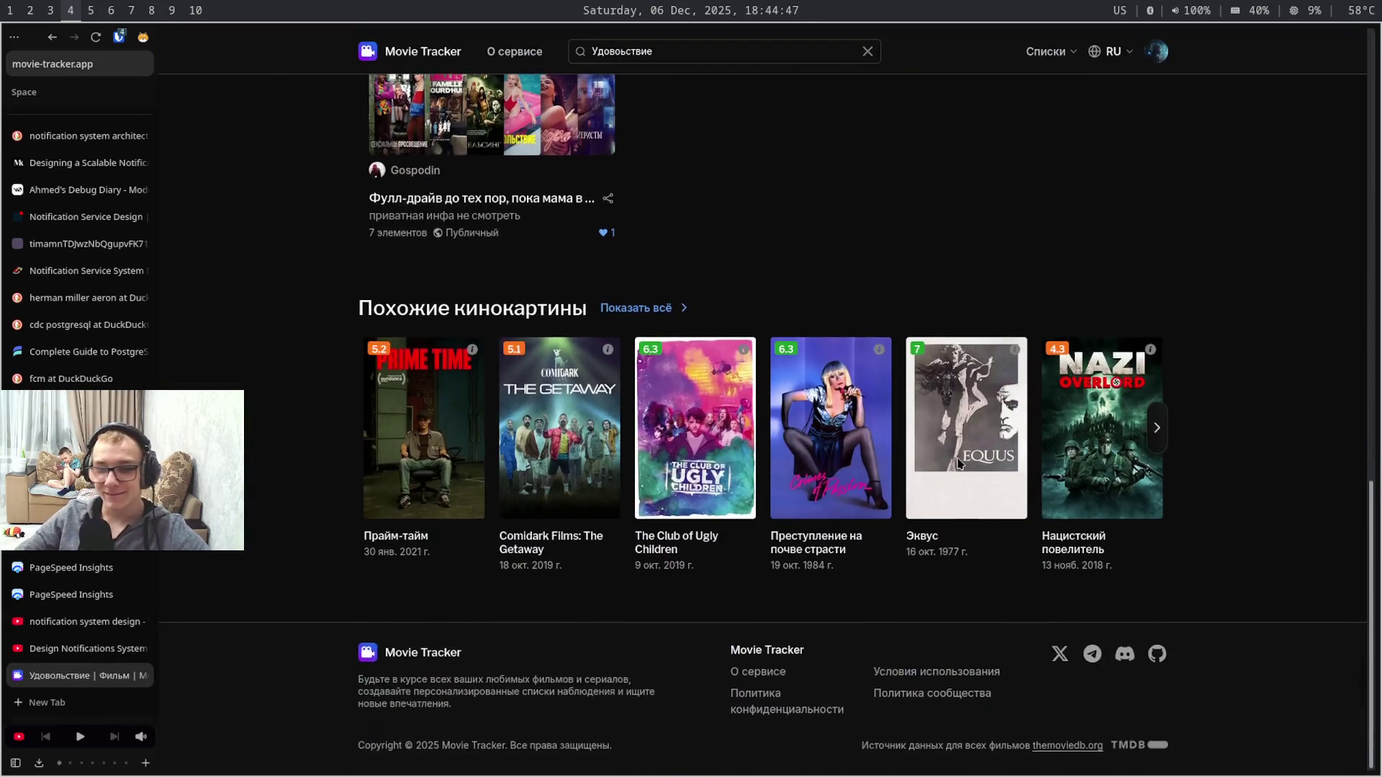
{"action": "scroll", "coordinate": [957, 464], "scroll_direction": "up", "scroll_amount": 5}
{"action": "scroll", "coordinate": [957, 465], "scroll_direction": "up", "scroll_amount": 4}
{"action": "scroll", "coordinate": [956, 464], "scroll_direction": "down", "scroll_amount": 8}
{"action": "scroll", "coordinate": [957, 465], "scroll_direction": "up", "scroll_amount": 6}
{"action": "scroll", "coordinate": [957, 464], "scroll_direction": "up", "scroll_amount": 2}
{"action": "scroll", "coordinate": [957, 464], "scroll_direction": "up", "scroll_amount": 1}
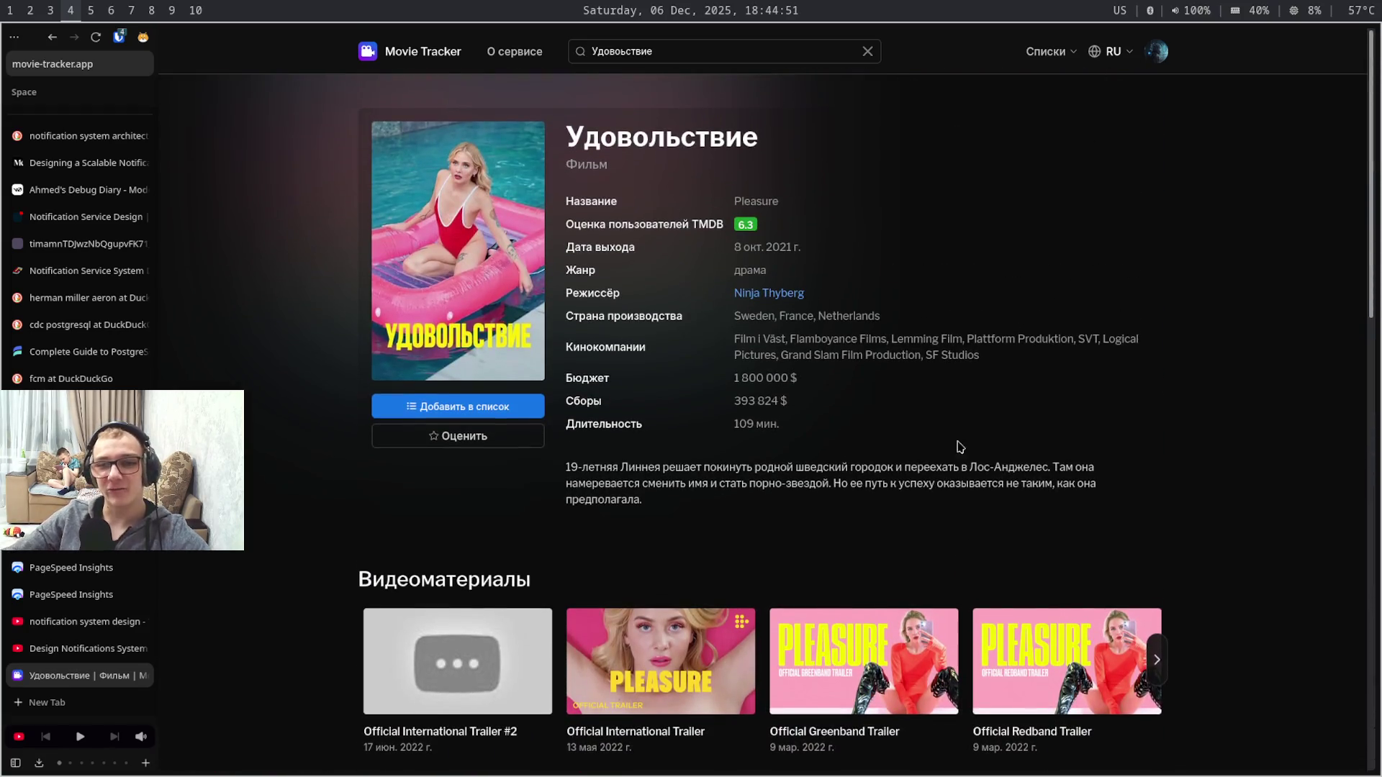
{"action": "left_click_drag", "start_coordinate": [880, 167], "coordinate": [855, 100]}
- Visit Movie Tracker's Настройки аккаунта page, reload it, and return to the home page
{"action": "left_click", "coordinate": [880, 141]}
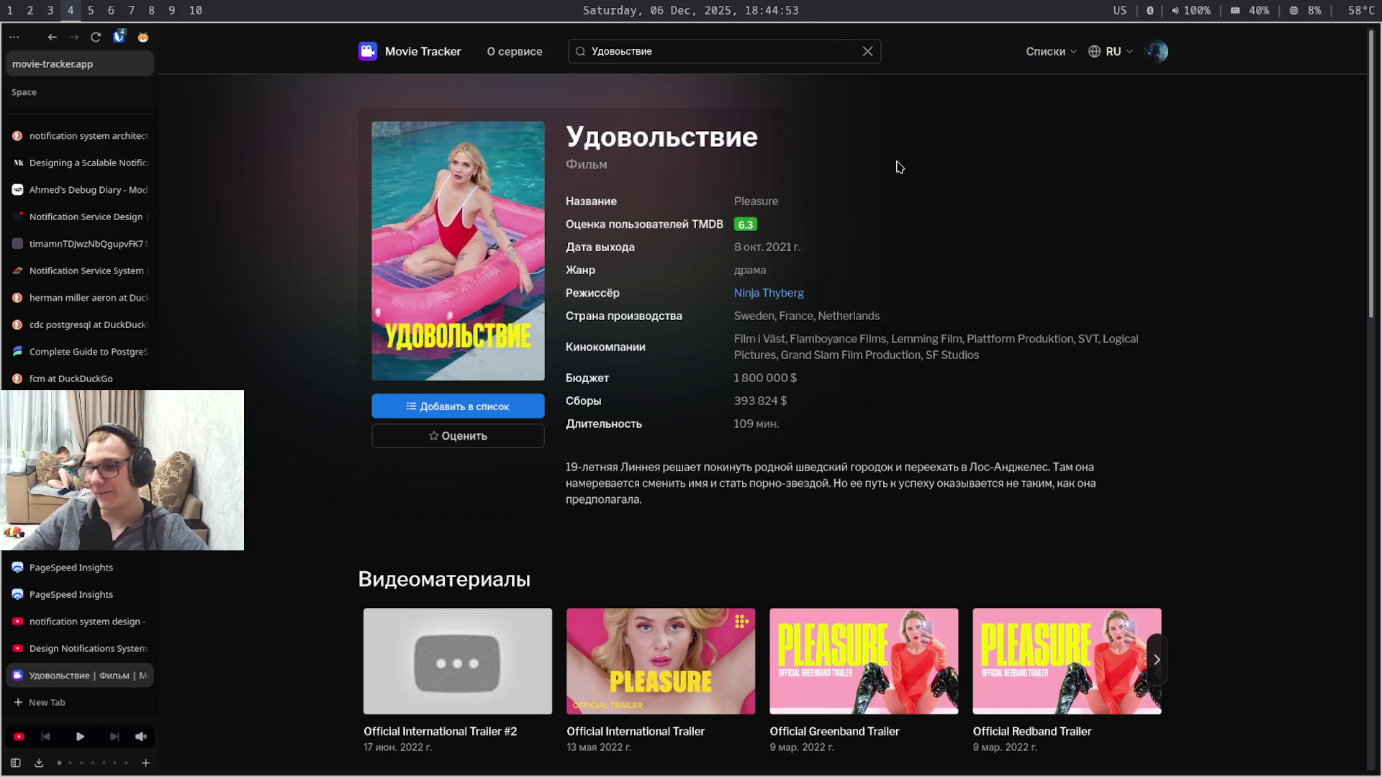
{"action": "scroll", "coordinate": [904, 170], "scroll_direction": "down", "scroll_amount": 2}
{"action": "scroll", "coordinate": [904, 171], "scroll_direction": "down", "scroll_amount": 4}
{"action": "scroll", "coordinate": [939, 237], "scroll_direction": "down", "scroll_amount": 4}
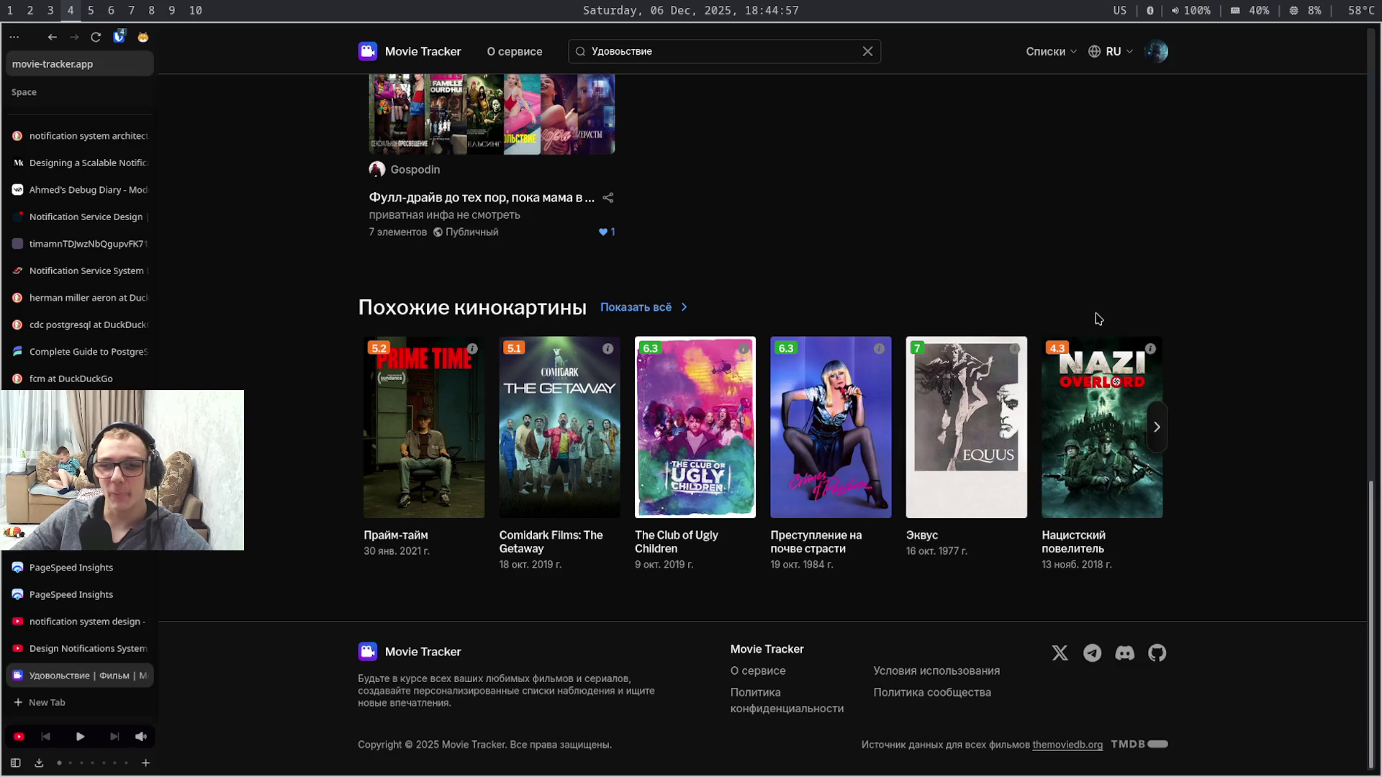
{"action": "scroll", "coordinate": [1187, 195], "scroll_direction": "up", "scroll_amount": 10}
{"action": "scroll", "coordinate": [1206, 162], "scroll_direction": "down", "scroll_amount": 4}
{"action": "scroll", "coordinate": [1206, 163], "scroll_direction": "down", "scroll_amount": 1}
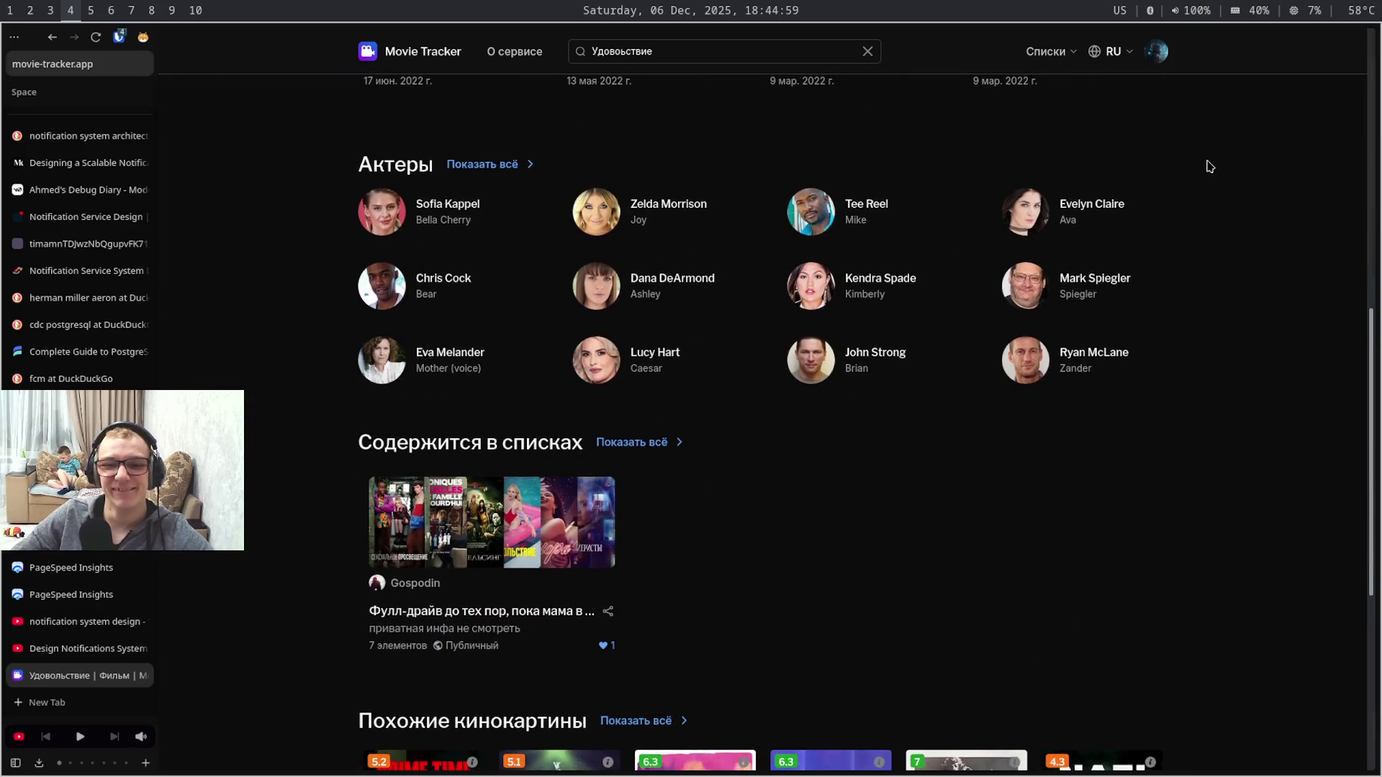
{"action": "scroll", "coordinate": [1209, 166], "scroll_direction": "down", "scroll_amount": 4}
{"action": "scroll", "coordinate": [1207, 164], "scroll_direction": "up", "scroll_amount": 4}
{"action": "scroll", "coordinate": [1207, 164], "scroll_direction": "up", "scroll_amount": 2}
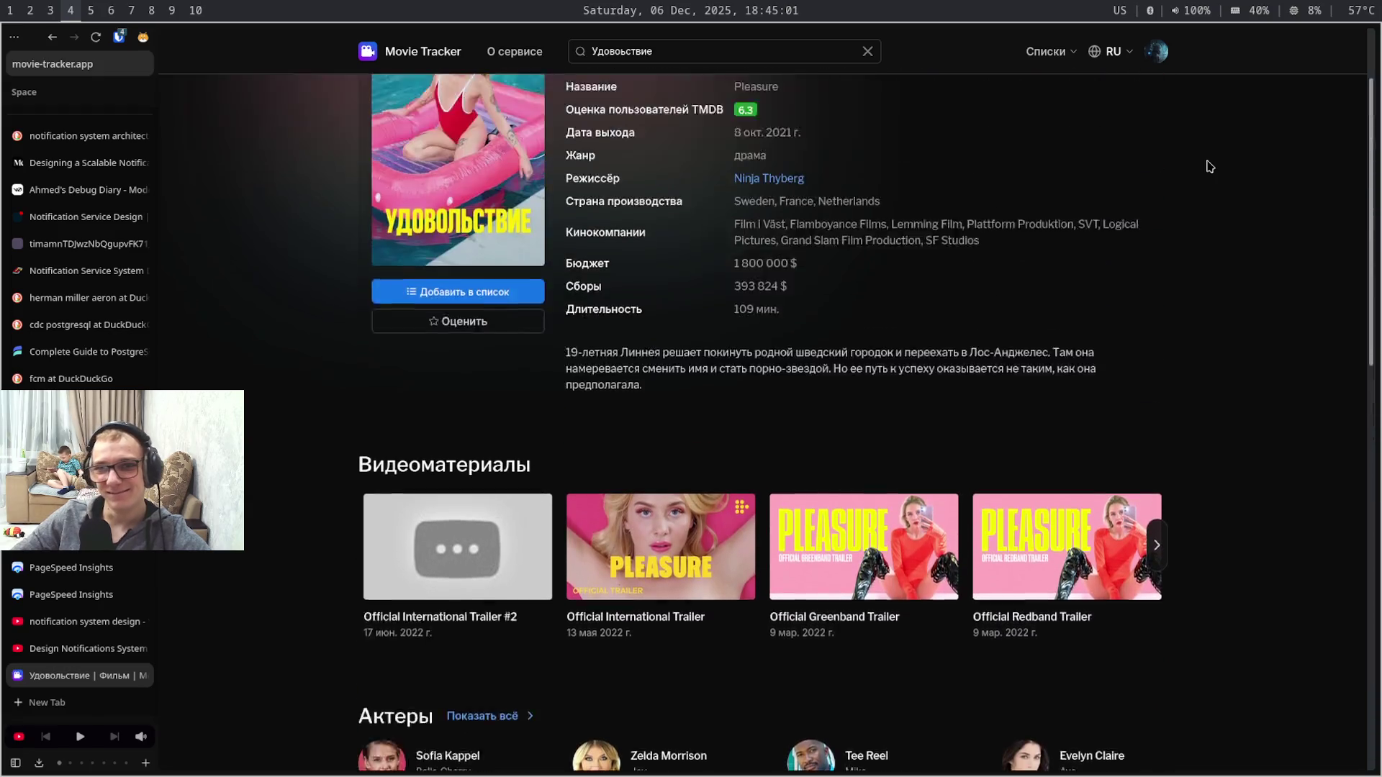
{"action": "scroll", "coordinate": [1207, 165], "scroll_direction": "up", "scroll_amount": 2}
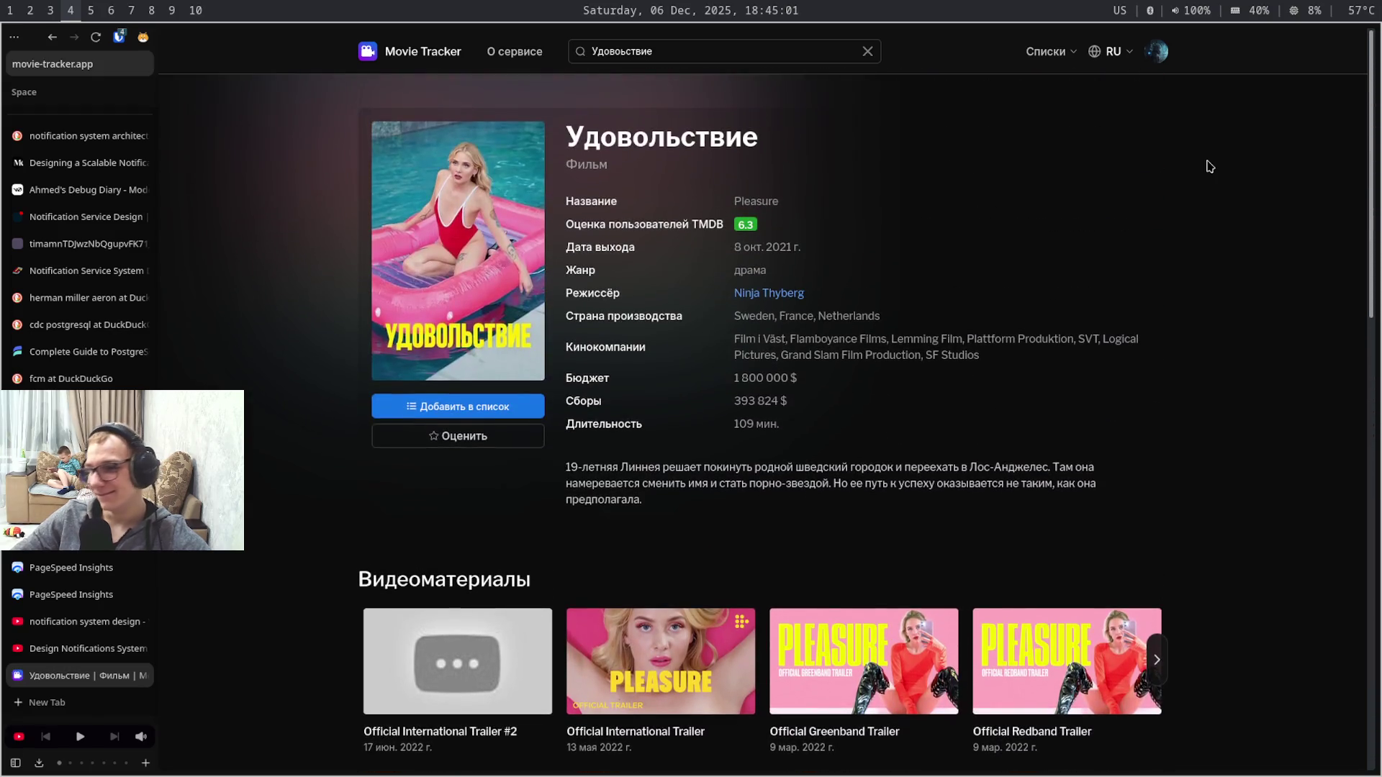
{"action": "left_click", "coordinate": [1156, 50]}
{"action": "left_click", "coordinate": [1156, 165]}
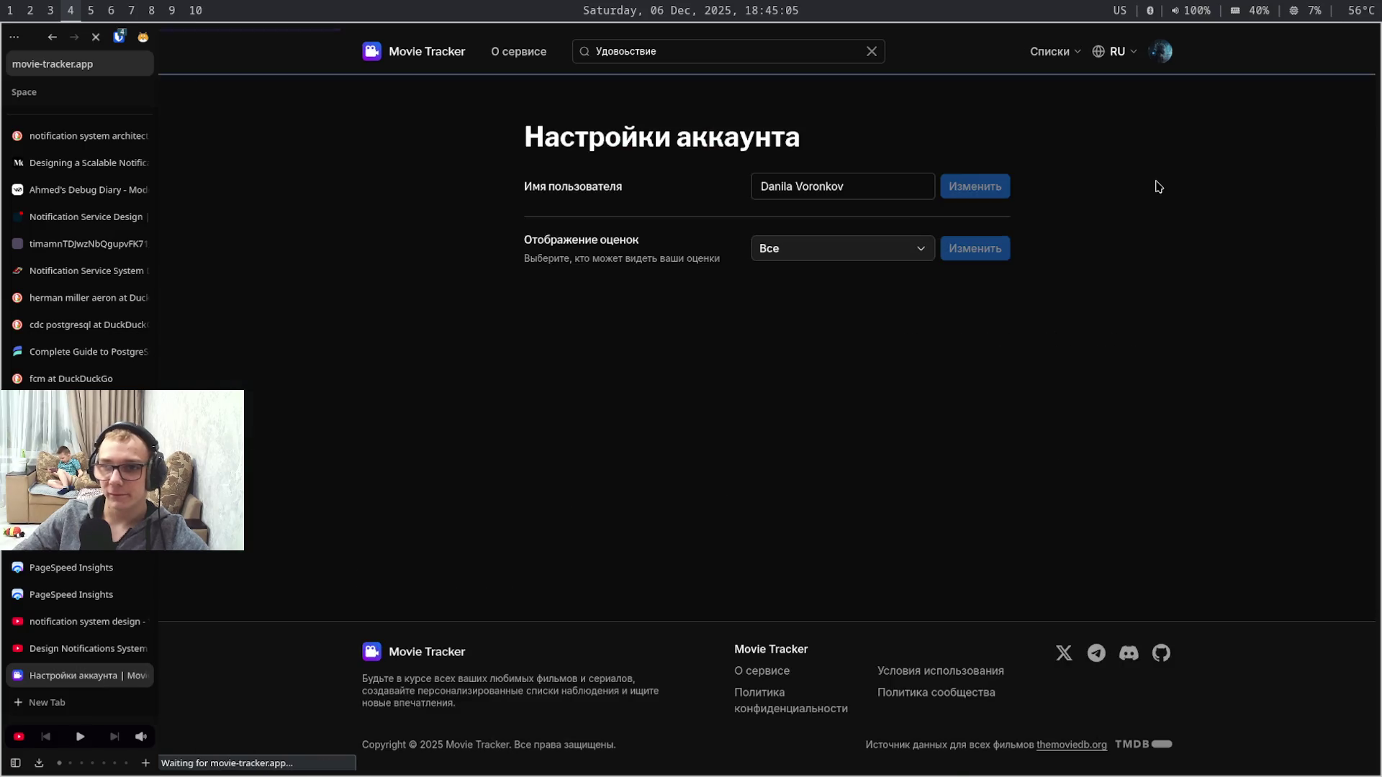
{"action": "key", "text": "ctrl+r"}
{"action": "key", "text": "ctrl+r"}
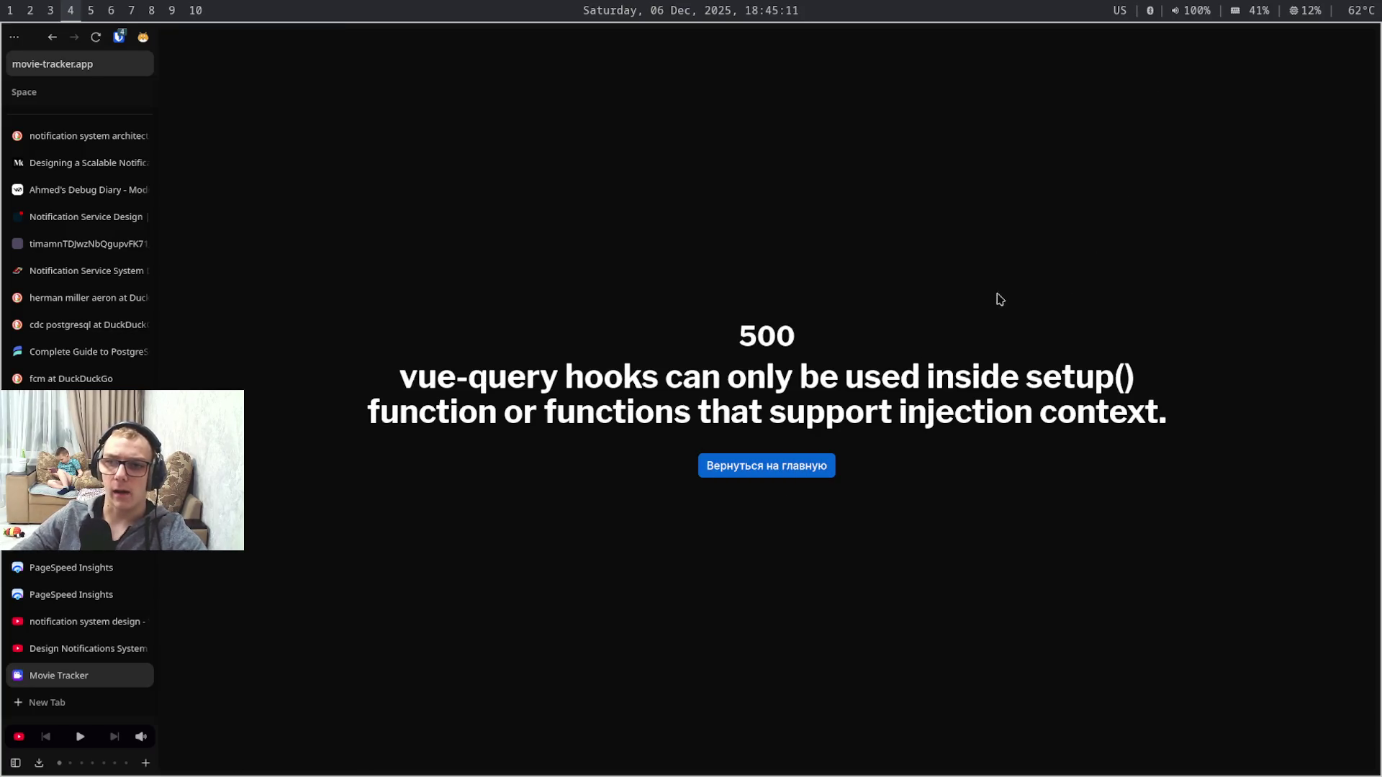
{"action": "left_click", "coordinate": [804, 465]}
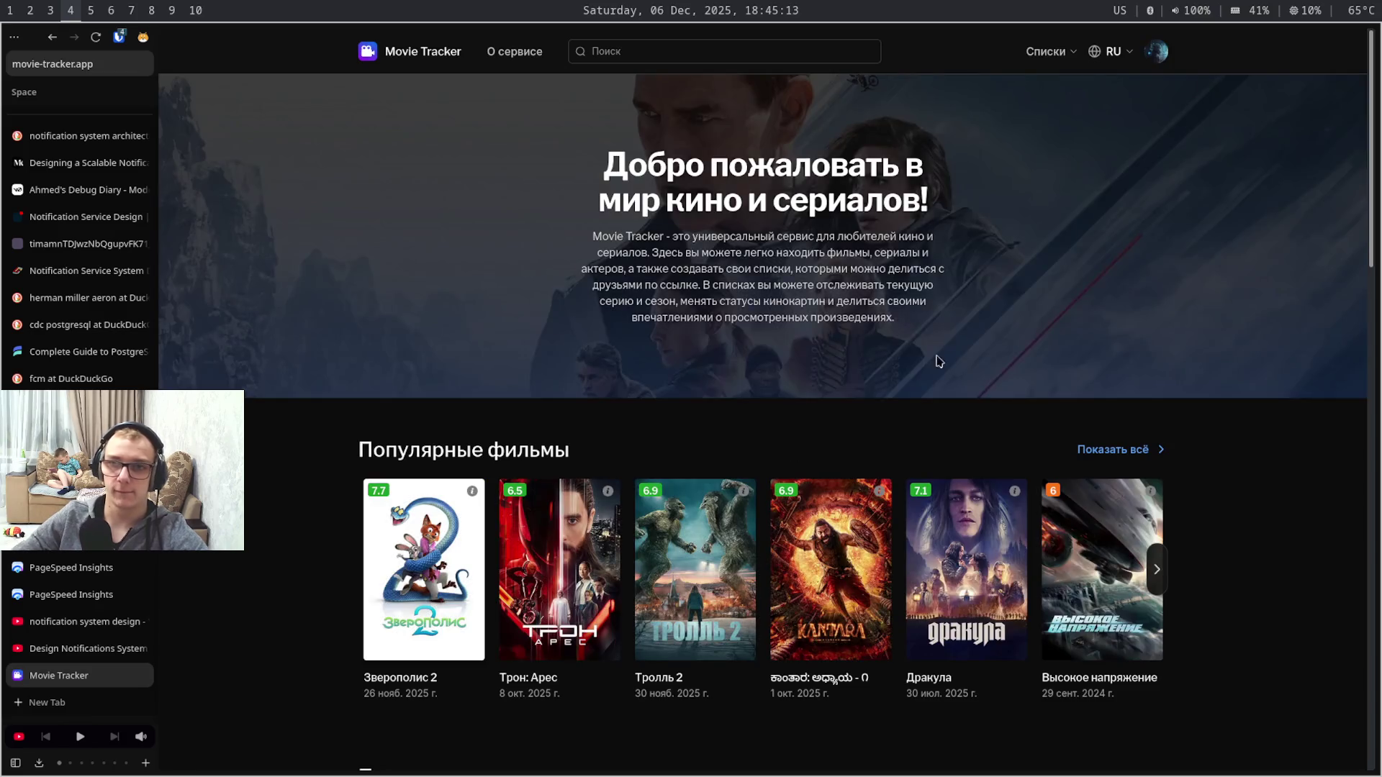
- View the Панель управления admin dashboard, then close the Movie Tracker tab
{"action": "left_click", "coordinate": [1153, 55]}
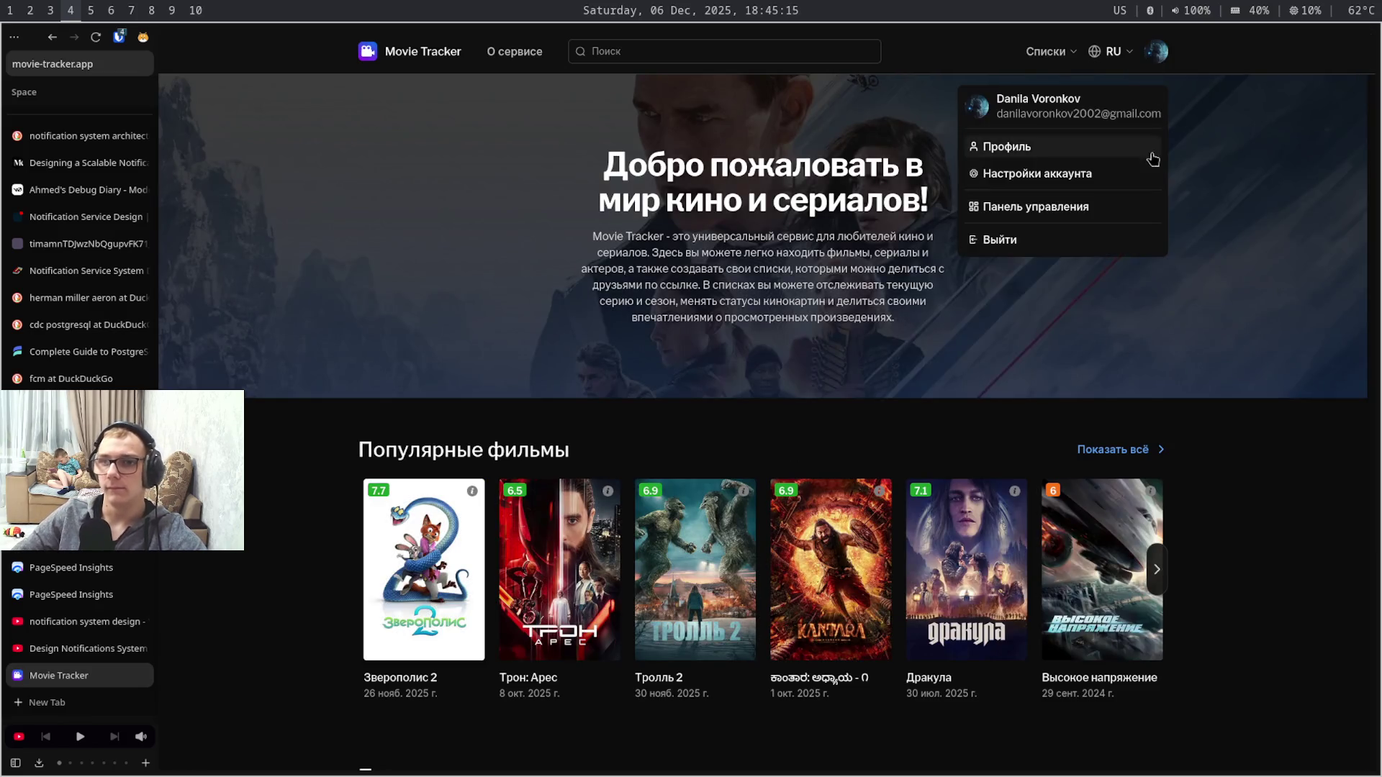
{"action": "left_click", "coordinate": [1146, 209]}
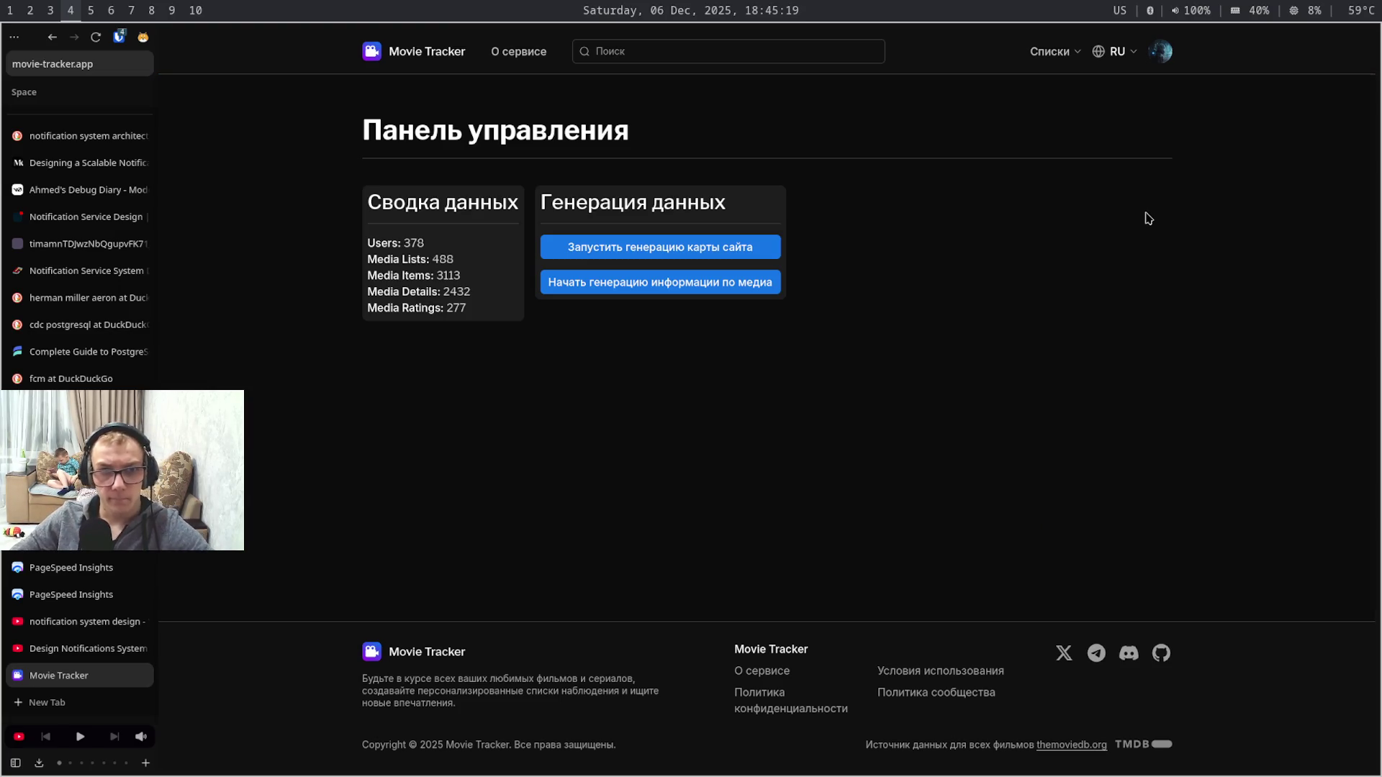
{"action": "key", "text": "ctrl+w"}
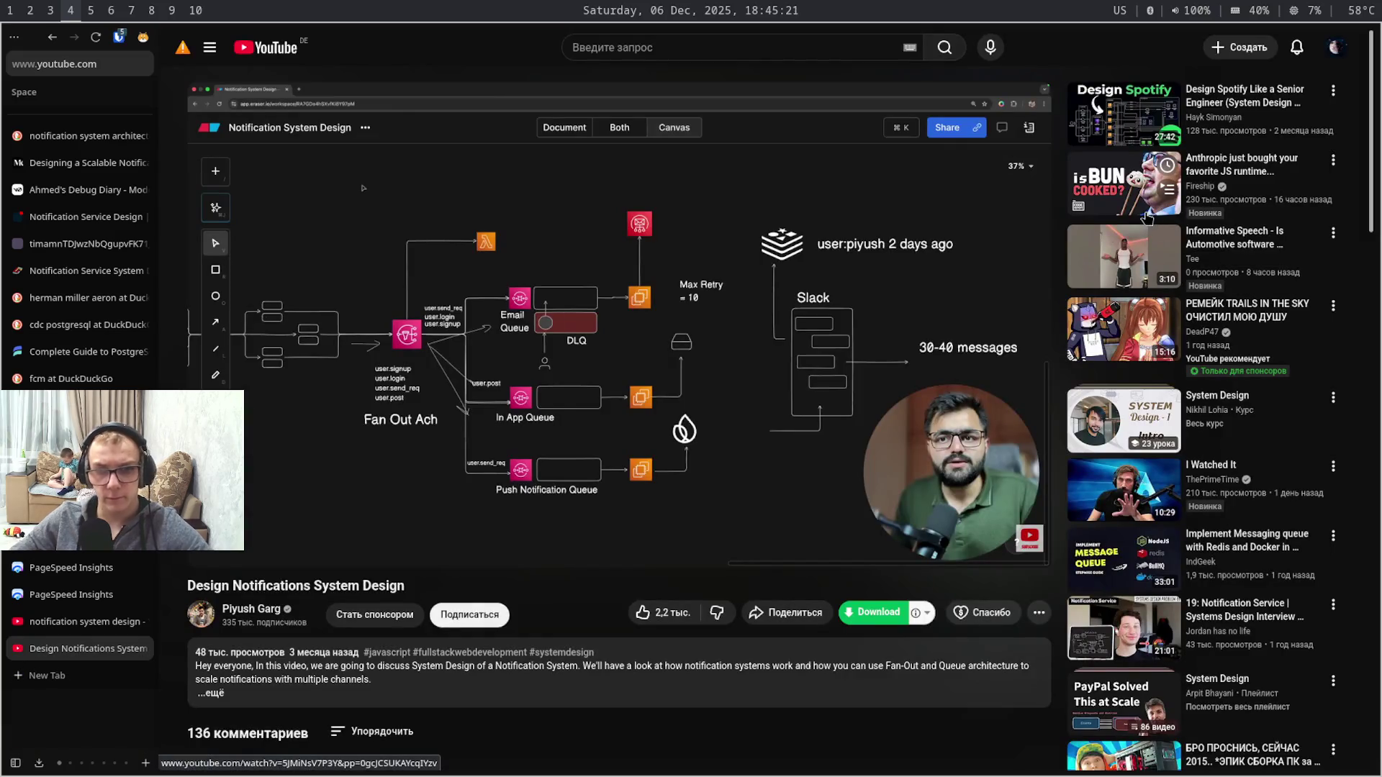
- Close every remaining research tab until Zen Browser is empty, then switch to the code editor workspace
{"action": "key", "text": "ctrl+w"}
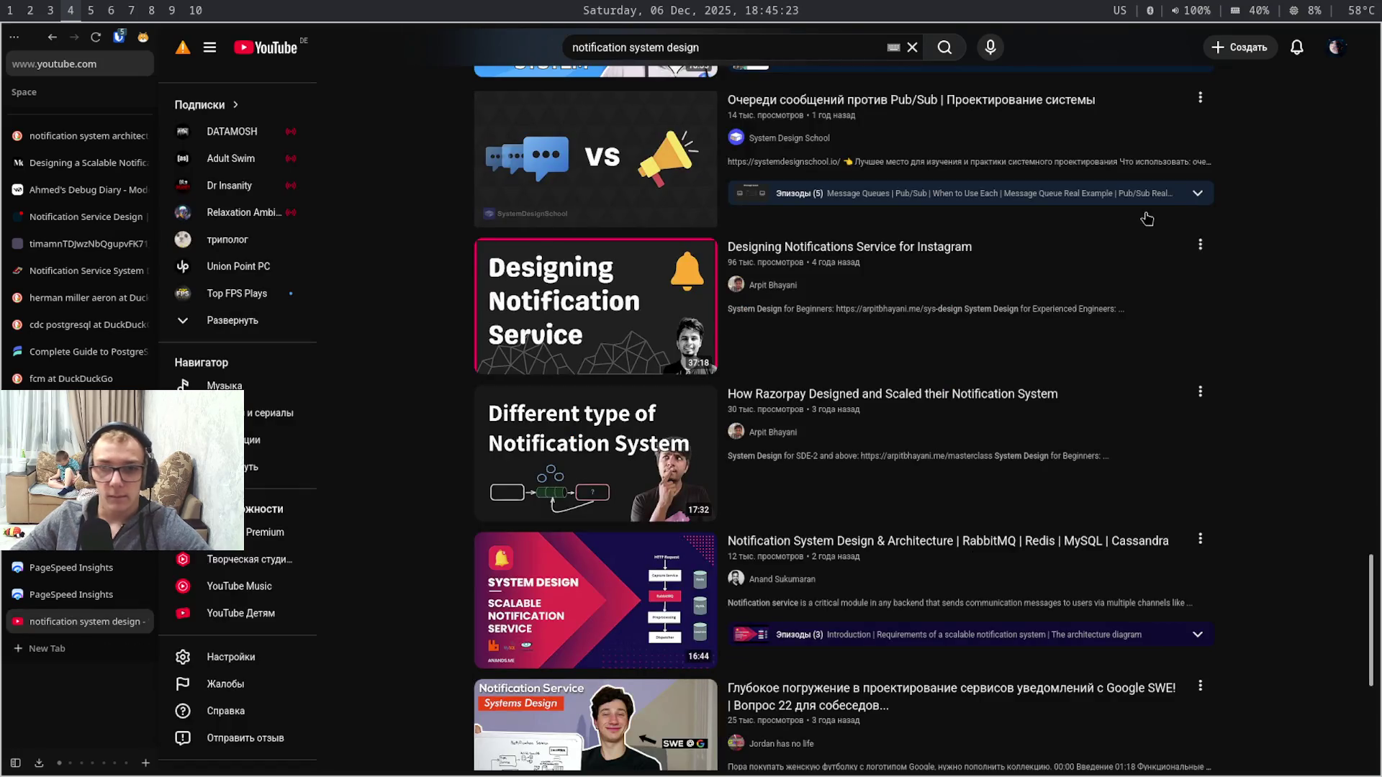
{"action": "key", "text": "ctrl+w"}
{"action": "key", "text": "ctrl+w"}
{"action": "key", "text": "ctrl+w"}
{"action": "key", "text": "ctrl+w"}
{"action": "key", "text": "ctrl+w"}
{"action": "key", "text": "ctrl+w"}
{"action": "key", "text": "ctrl+w"}
{"action": "key", "text": "ctrl+w"}
{"action": "key", "text": "ctrl+w"}
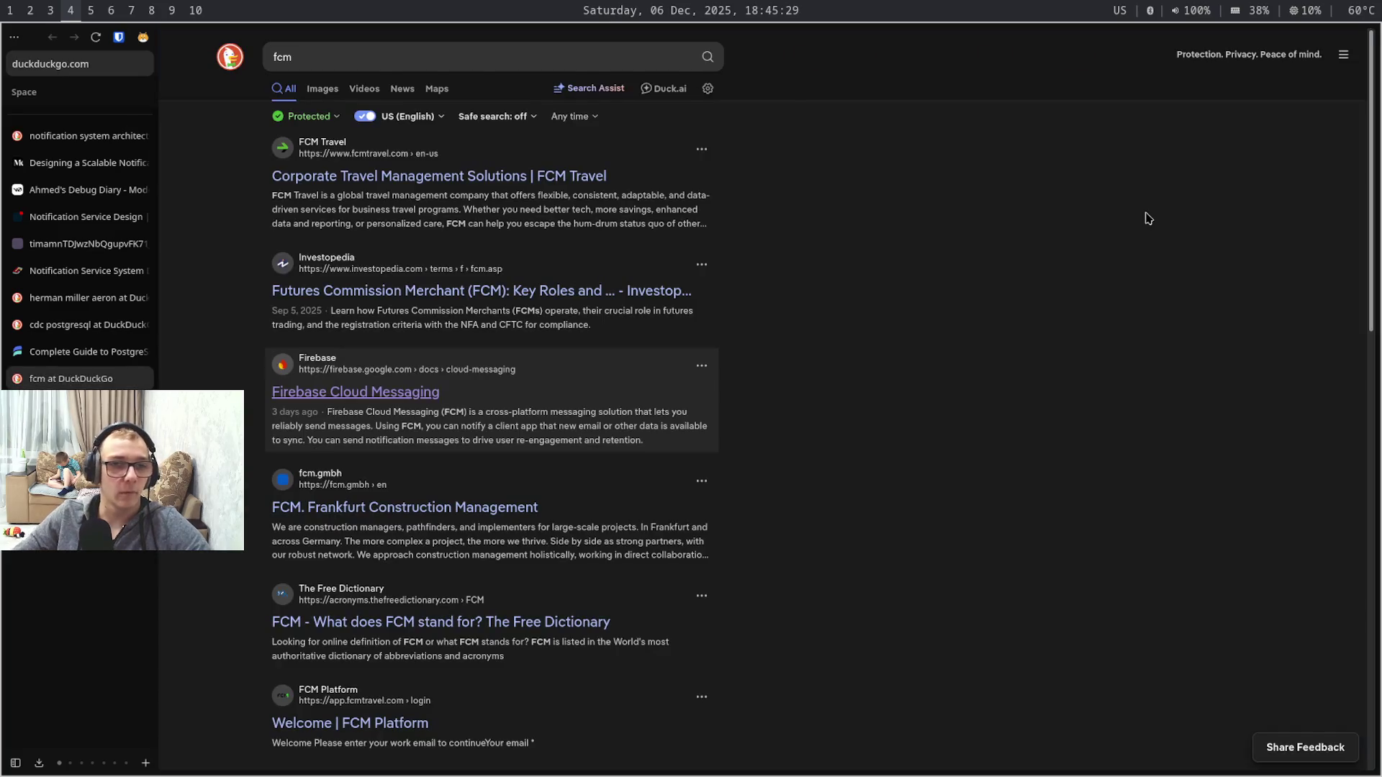
{"action": "key", "text": "ctrl+w"}
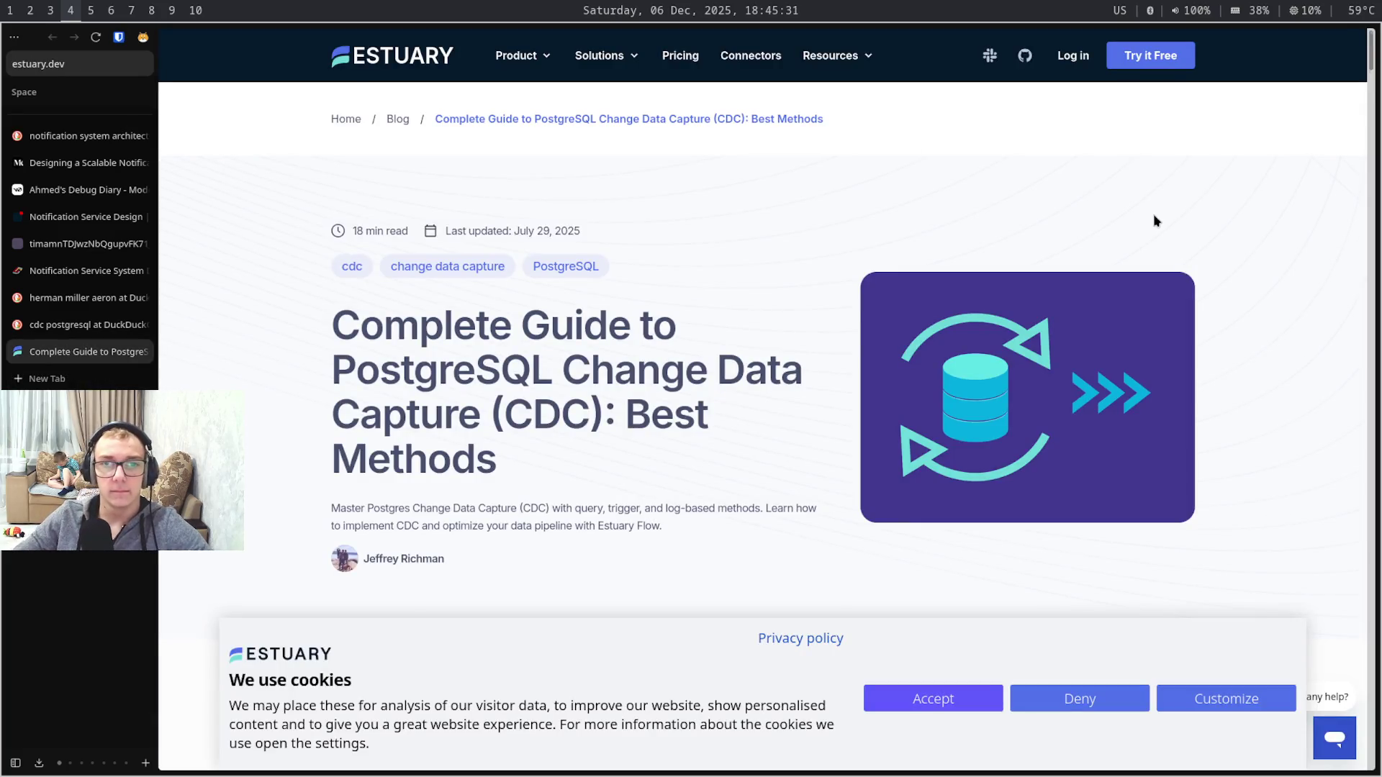
{"action": "scroll", "coordinate": [1153, 221], "scroll_direction": "down", "scroll_amount": 4}
{"action": "scroll", "coordinate": [1153, 220], "scroll_direction": "up", "scroll_amount": 4}
{"action": "scroll", "coordinate": [1156, 220], "scroll_direction": "down", "scroll_amount": 4}
{"action": "scroll", "coordinate": [1155, 220], "scroll_direction": "down", "scroll_amount": 2}
{"action": "scroll", "coordinate": [1156, 221], "scroll_direction": "down", "scroll_amount": 10}
{"action": "scroll", "coordinate": [1155, 221], "scroll_direction": "up", "scroll_amount": 5}
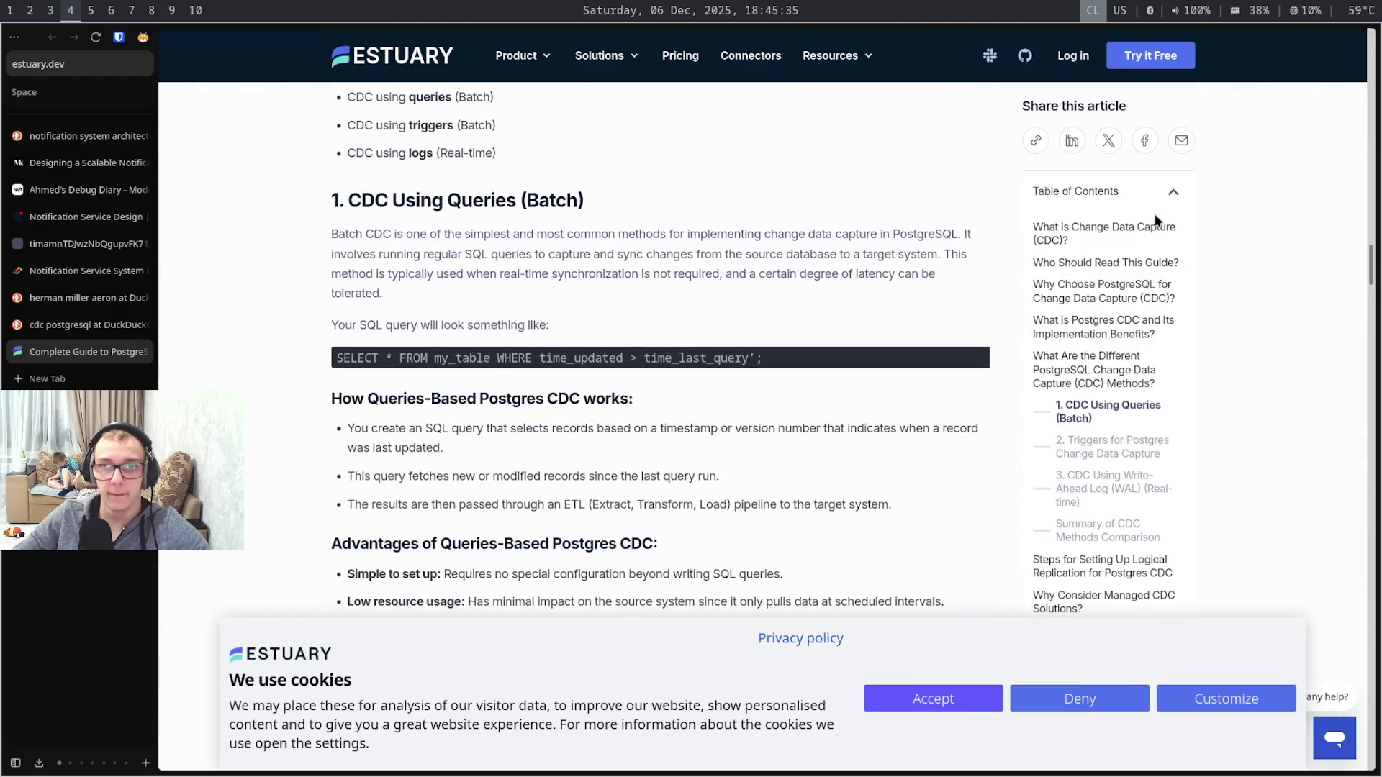
{"action": "scroll", "coordinate": [1154, 214], "scroll_direction": "up", "scroll_amount": 4}
{"action": "scroll", "coordinate": [1155, 214], "scroll_direction": "down", "scroll_amount": 4}
{"action": "scroll", "coordinate": [1154, 214], "scroll_direction": "down", "scroll_amount": 10}
{"action": "scroll", "coordinate": [1154, 213], "scroll_direction": "down", "scroll_amount": 10}
{"action": "scroll", "coordinate": [1155, 214], "scroll_direction": "up", "scroll_amount": 3}
{"action": "scroll", "coordinate": [1154, 215], "scroll_direction": "up", "scroll_amount": 5}
{"action": "scroll", "coordinate": [1154, 220], "scroll_direction": "up", "scroll_amount": 5}
{"action": "scroll", "coordinate": [1154, 220], "scroll_direction": "up", "scroll_amount": 5}
{"action": "scroll", "coordinate": [1154, 221], "scroll_direction": "up", "scroll_amount": 5}
{"action": "scroll", "coordinate": [1171, 228], "scroll_direction": "up", "scroll_amount": 5}
{"action": "scroll", "coordinate": [1172, 227], "scroll_direction": "up", "scroll_amount": 5}
{"action": "scroll", "coordinate": [1176, 225], "scroll_direction": "up", "scroll_amount": 5}
{"action": "scroll", "coordinate": [1187, 238], "scroll_direction": "up", "scroll_amount": 3}
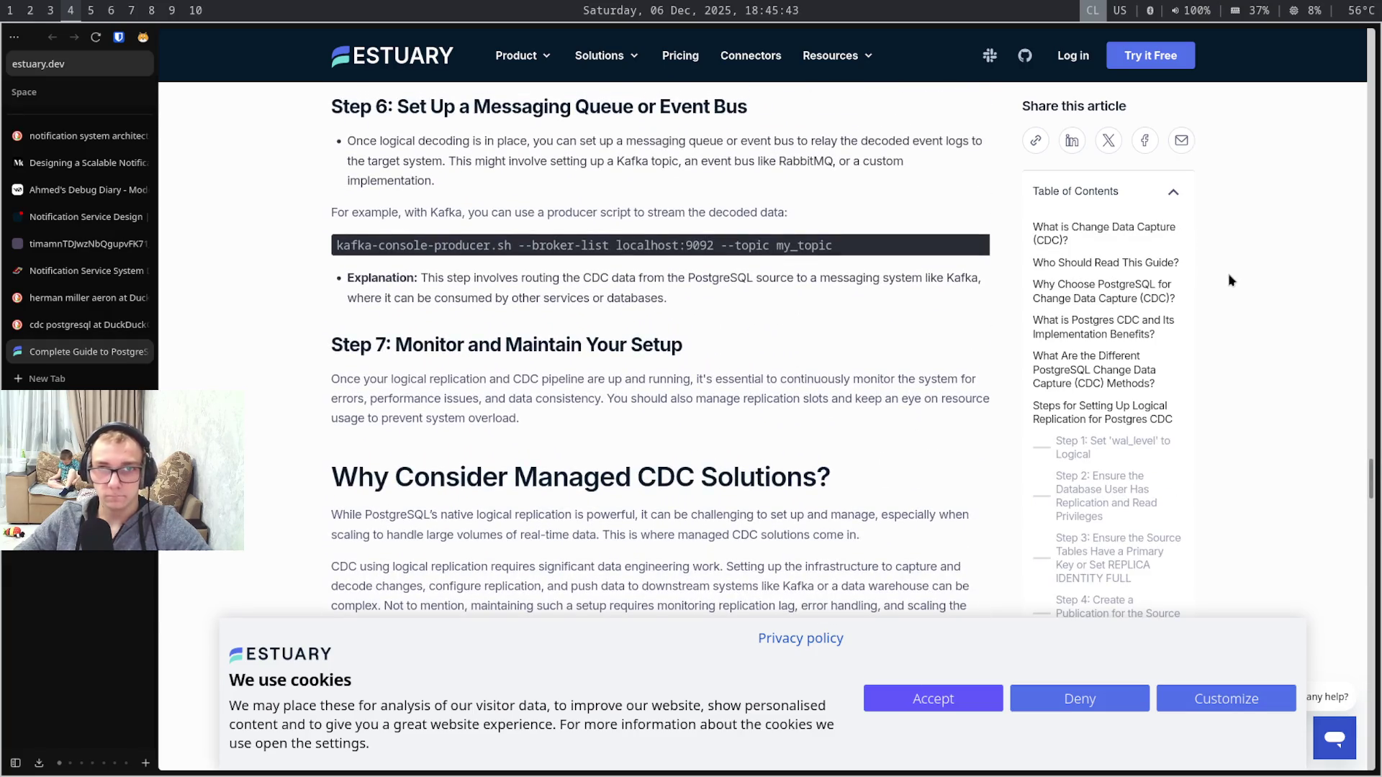
{"action": "scroll", "coordinate": [1227, 280], "scroll_direction": "up", "scroll_amount": 5}
{"action": "scroll", "coordinate": [1247, 294], "scroll_direction": "up", "scroll_amount": 5}
{"action": "scroll", "coordinate": [1246, 295], "scroll_direction": "up", "scroll_amount": 5}
{"action": "scroll", "coordinate": [1248, 294], "scroll_direction": "up", "scroll_amount": 5}
{"action": "scroll", "coordinate": [1246, 294], "scroll_direction": "up", "scroll_amount": 5}
{"action": "key", "text": "ctrl+w"}
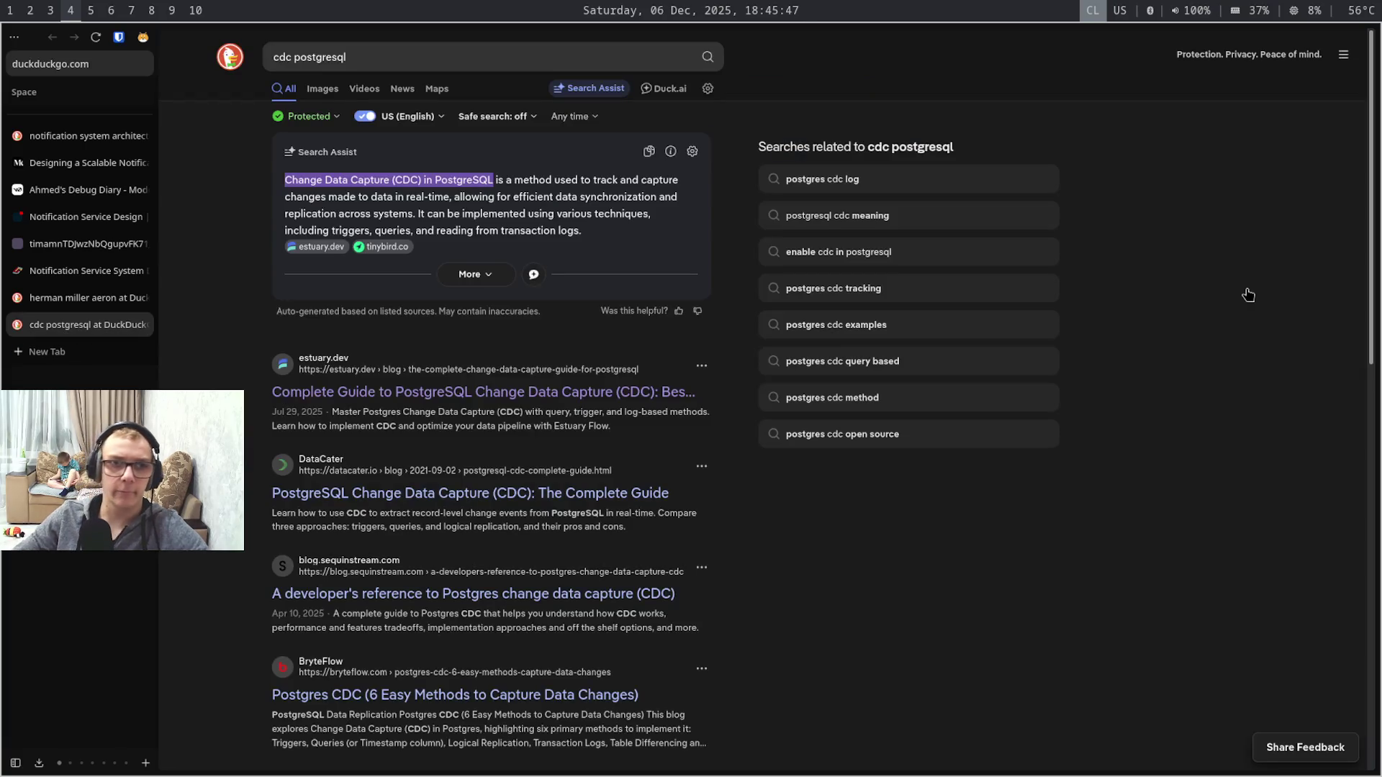
{"action": "key", "text": "ctrl+w"}
{"action": "key", "text": "ctrl+w"}
{"action": "key", "text": "ctrl+w"}
{"action": "key", "text": "ctrl+Tab"}
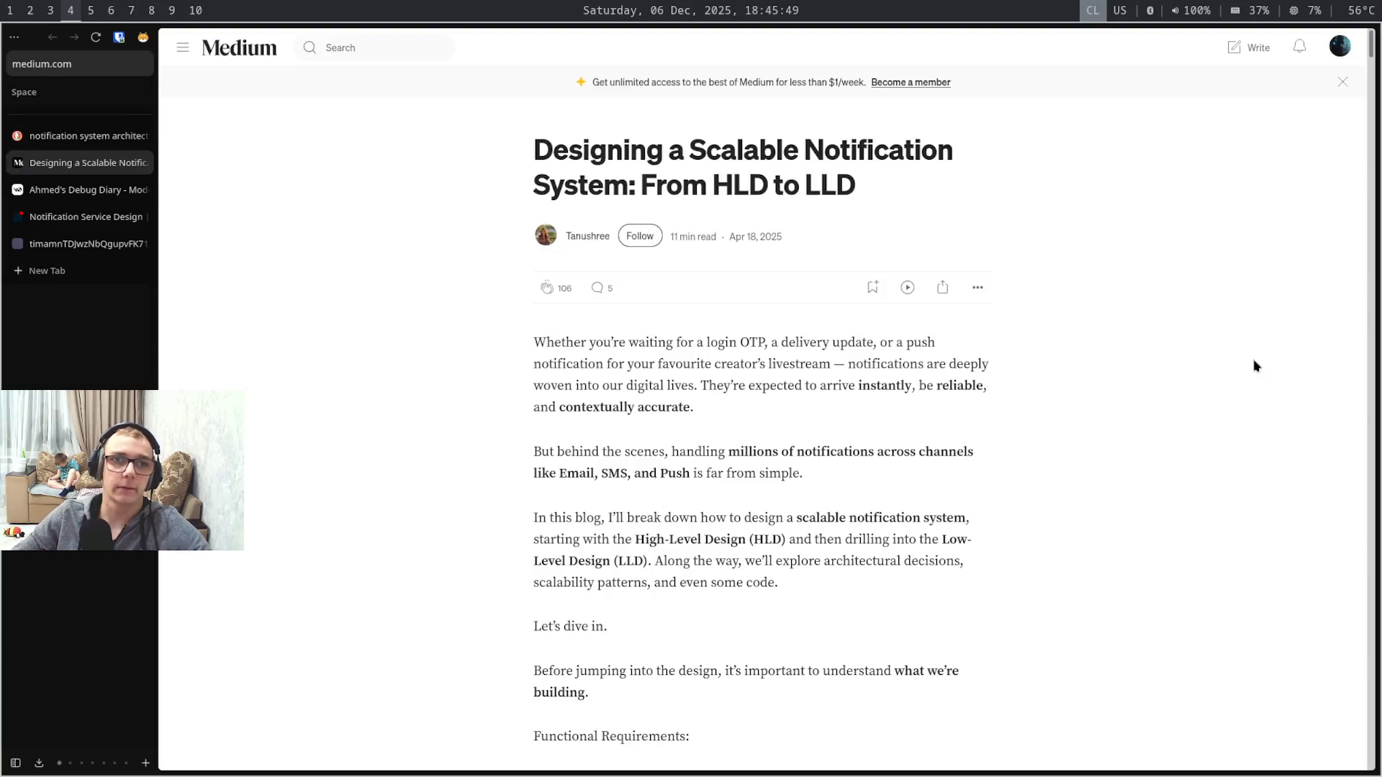
{"action": "key", "text": "ctrl+Tab"}
{"action": "key", "text": "ctrl+Tab"}
{"action": "key", "text": "ctrl+Tab"}
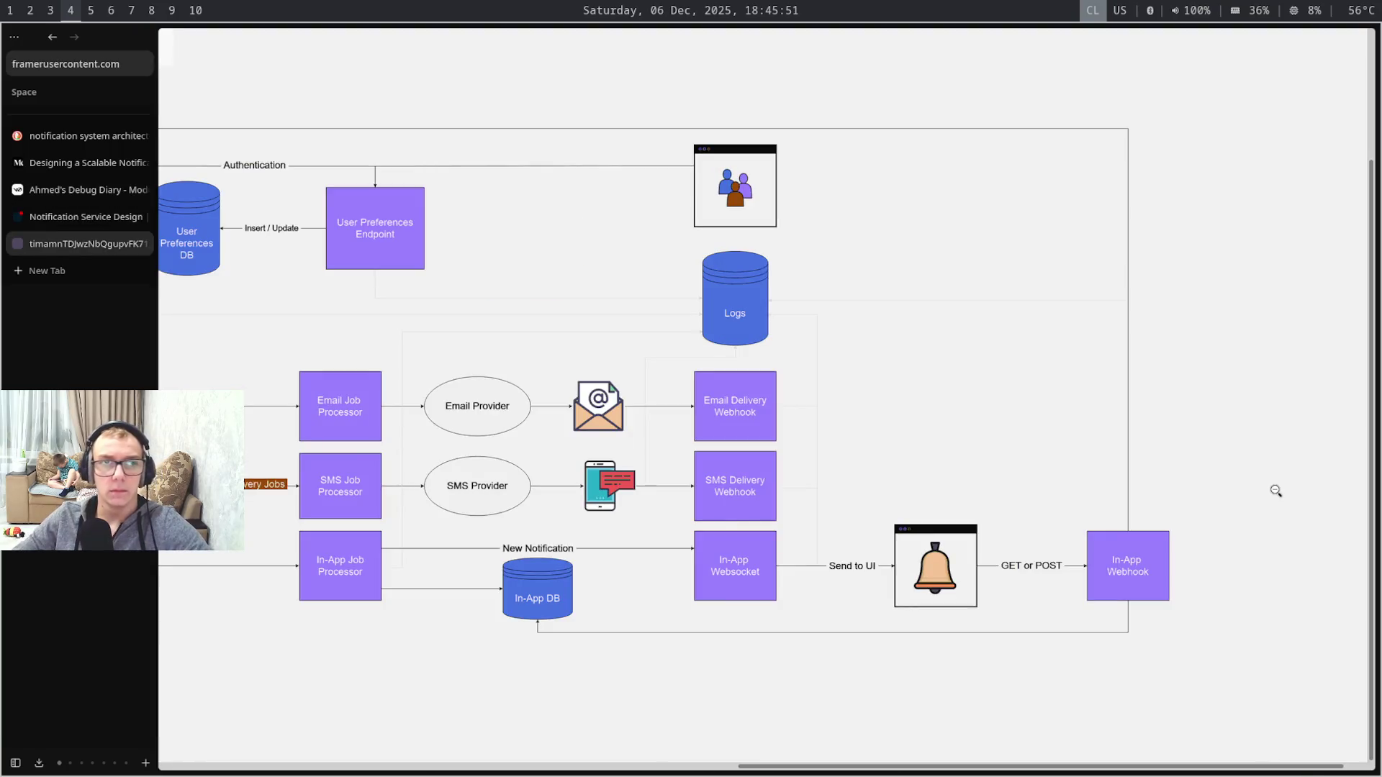
{"action": "key", "text": "ctrl+w"}
{"action": "scroll", "coordinate": [1276, 495], "scroll_direction": "up", "scroll_amount": 5}
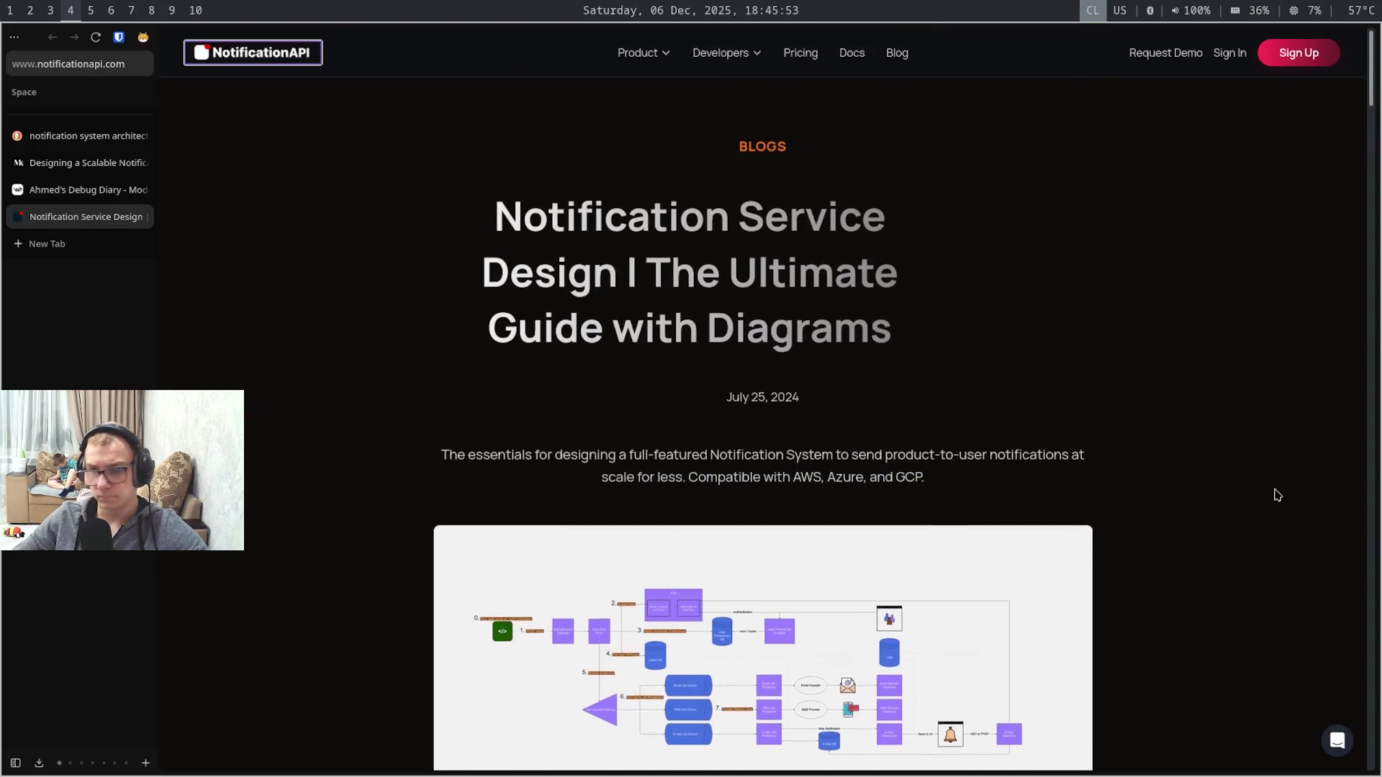
{"action": "scroll", "coordinate": [1276, 495], "scroll_direction": "down", "scroll_amount": 10}
{"action": "key", "text": "ctrl+w"}
{"action": "key", "text": "ctrl+w"}
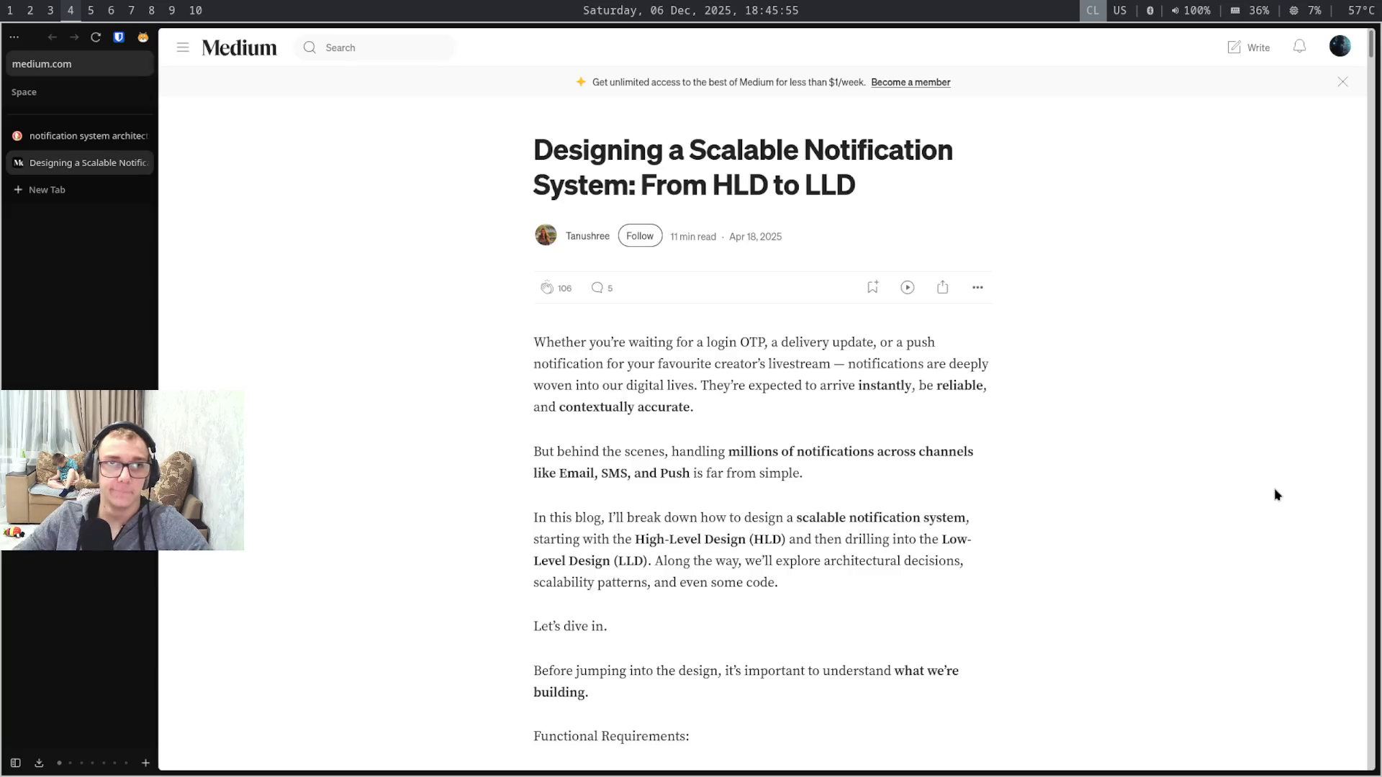
{"action": "key", "text": "ctrl+w"}
{"action": "key", "text": "ctrl+w"}
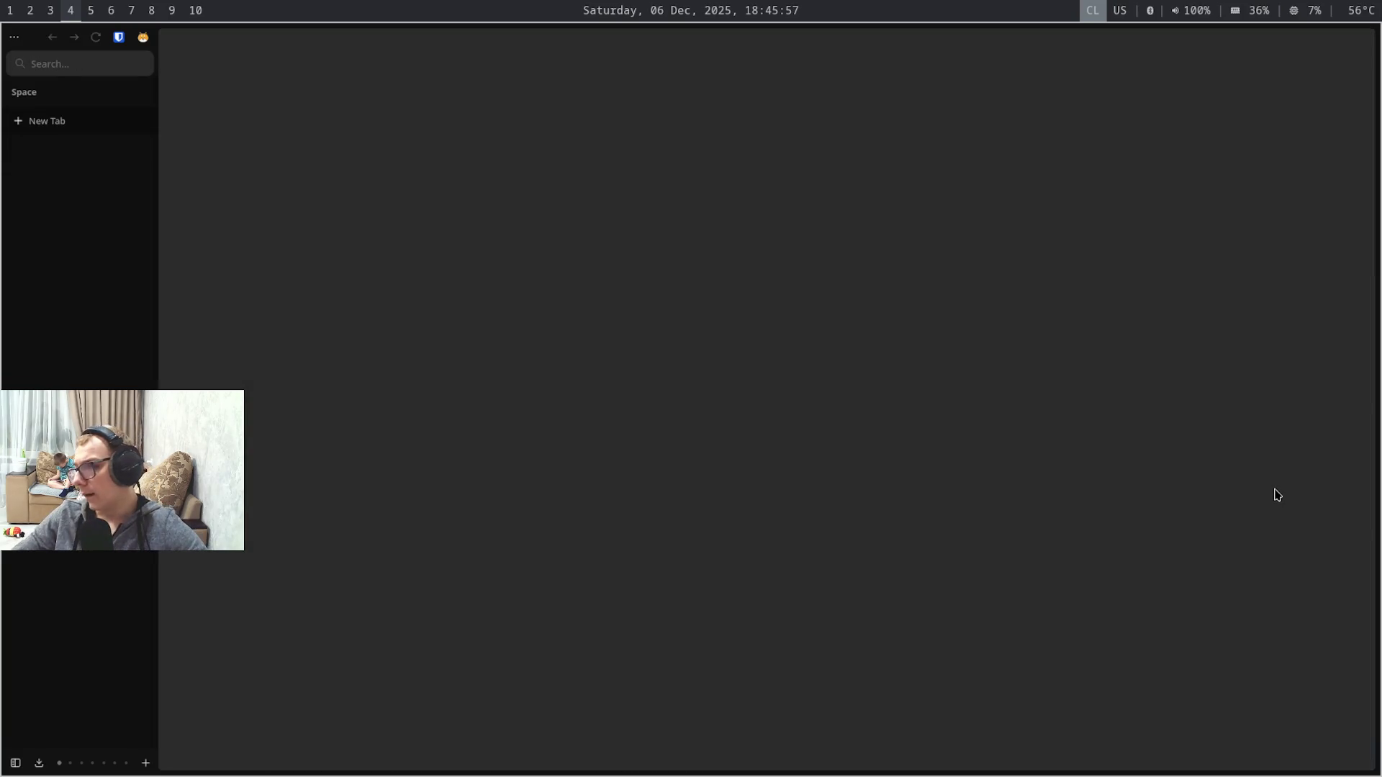
{"action": "key", "text": "super+1"}
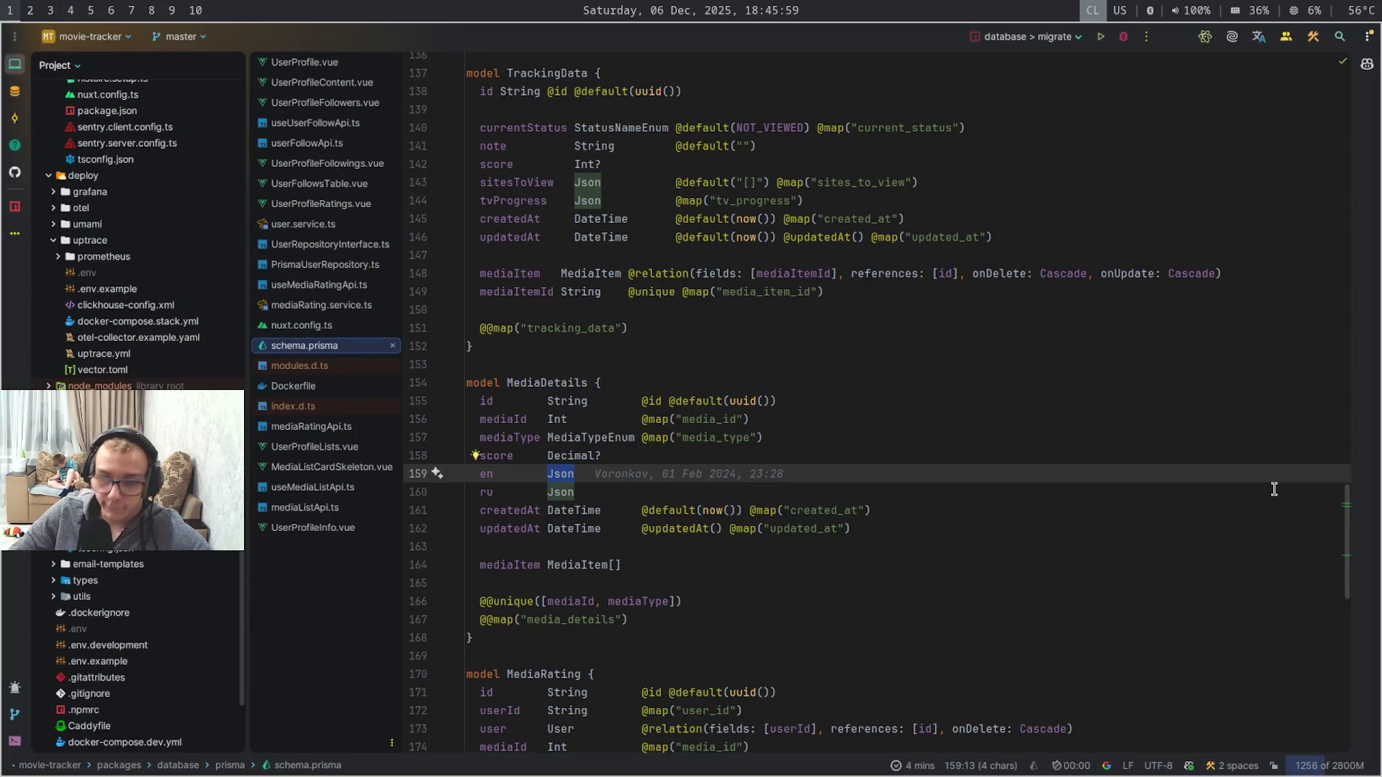
- Stage both changed notification architecture files in Obsidian's Git panel and return to the architecture note
{"action": "key", "text": "super+5"}
{"action": "key", "text": "super+6"}
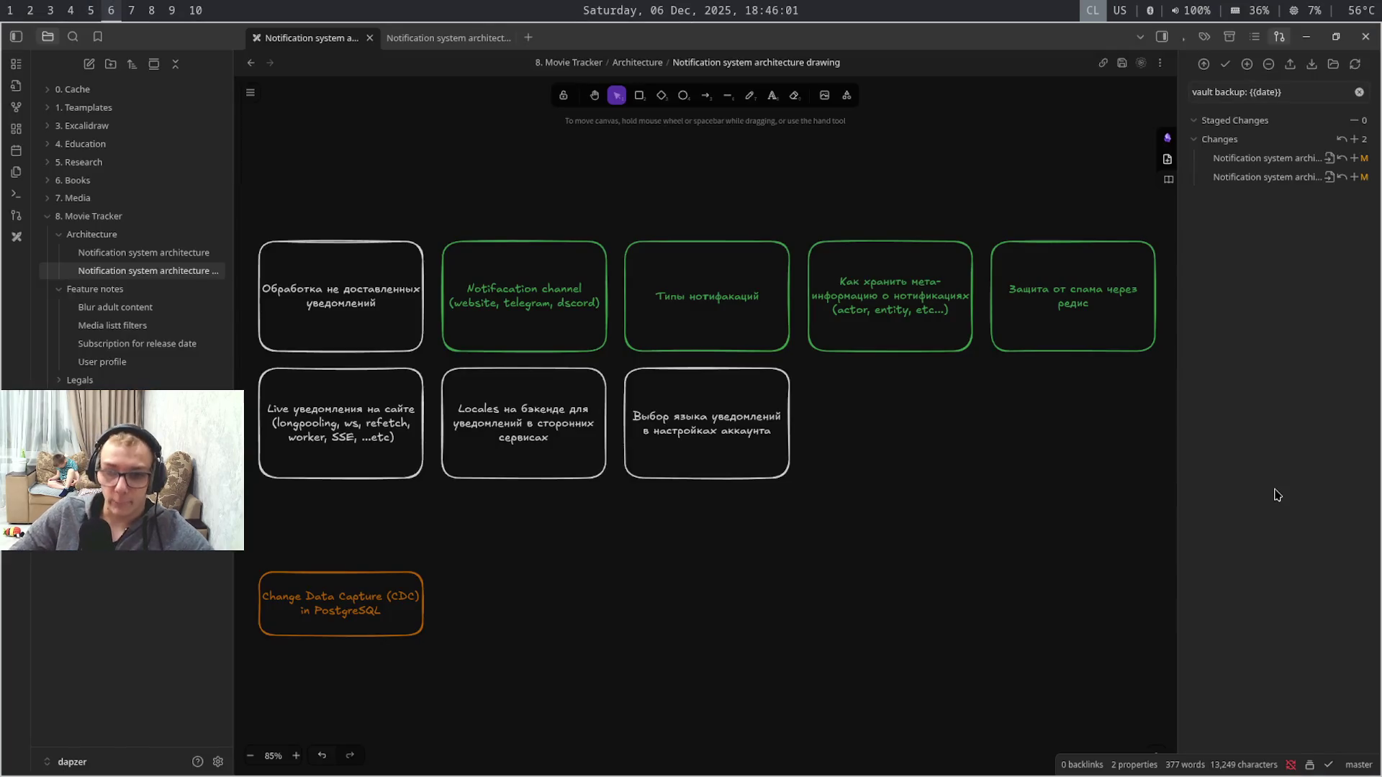
{"action": "left_click", "coordinate": [1356, 138]}
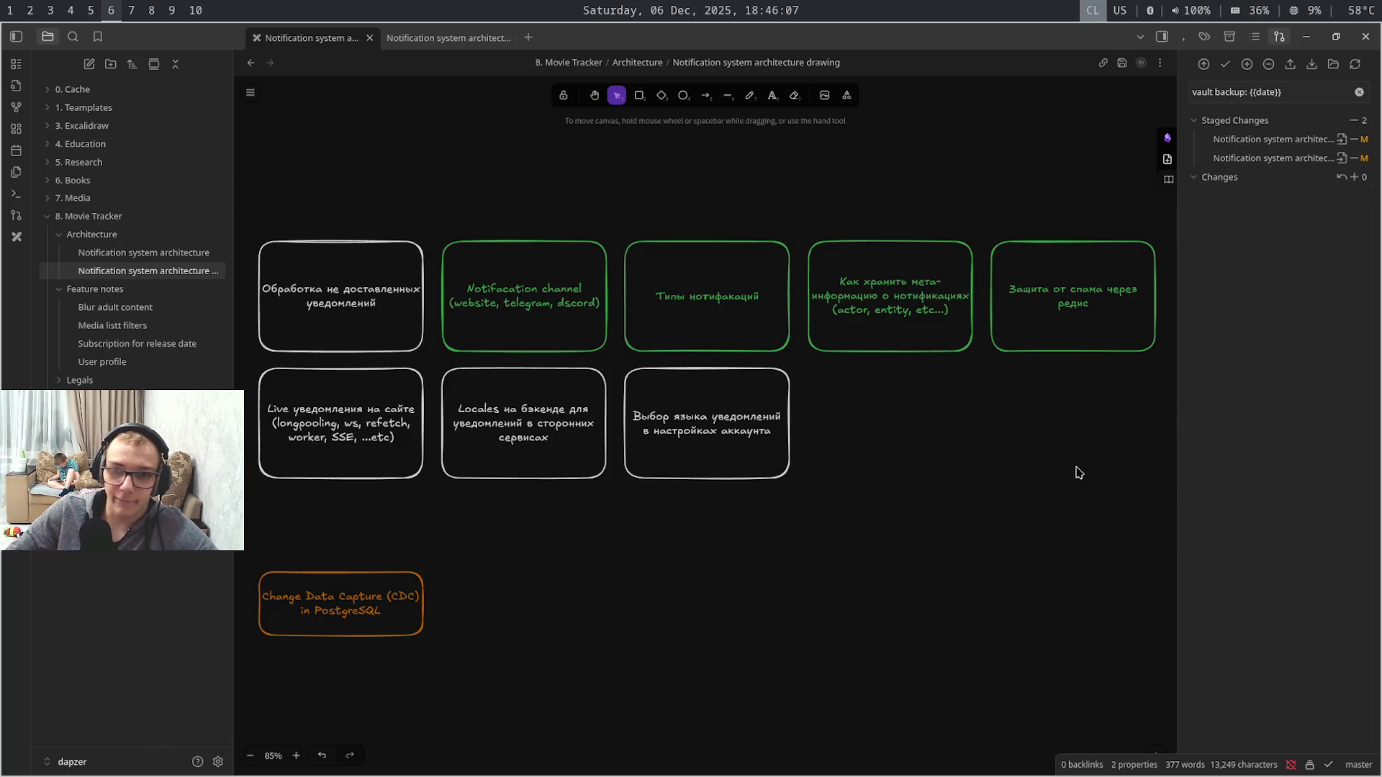
{"action": "mouse_move", "coordinate": [1026, 487]}
{"action": "left_mouse_down"}
{"action": "mouse_move", "coordinate": [951, 379]}
{"action": "mouse_move", "coordinate": [747, 431]}
{"action": "mouse_move", "coordinate": [591, 524]}
{"action": "mouse_move", "coordinate": [330, 566]}
{"action": "mouse_move", "coordinate": [444, 451]}
{"action": "mouse_move", "coordinate": [701, 388]}
{"action": "mouse_move", "coordinate": [938, 487]}
{"action": "mouse_move", "coordinate": [1104, 499]}
{"action": "mouse_move", "coordinate": [972, 494]}
{"action": "mouse_move", "coordinate": [1045, 496]}
{"action": "left_mouse_up"}
{"action": "key", "text": "ctrl+Tab"}
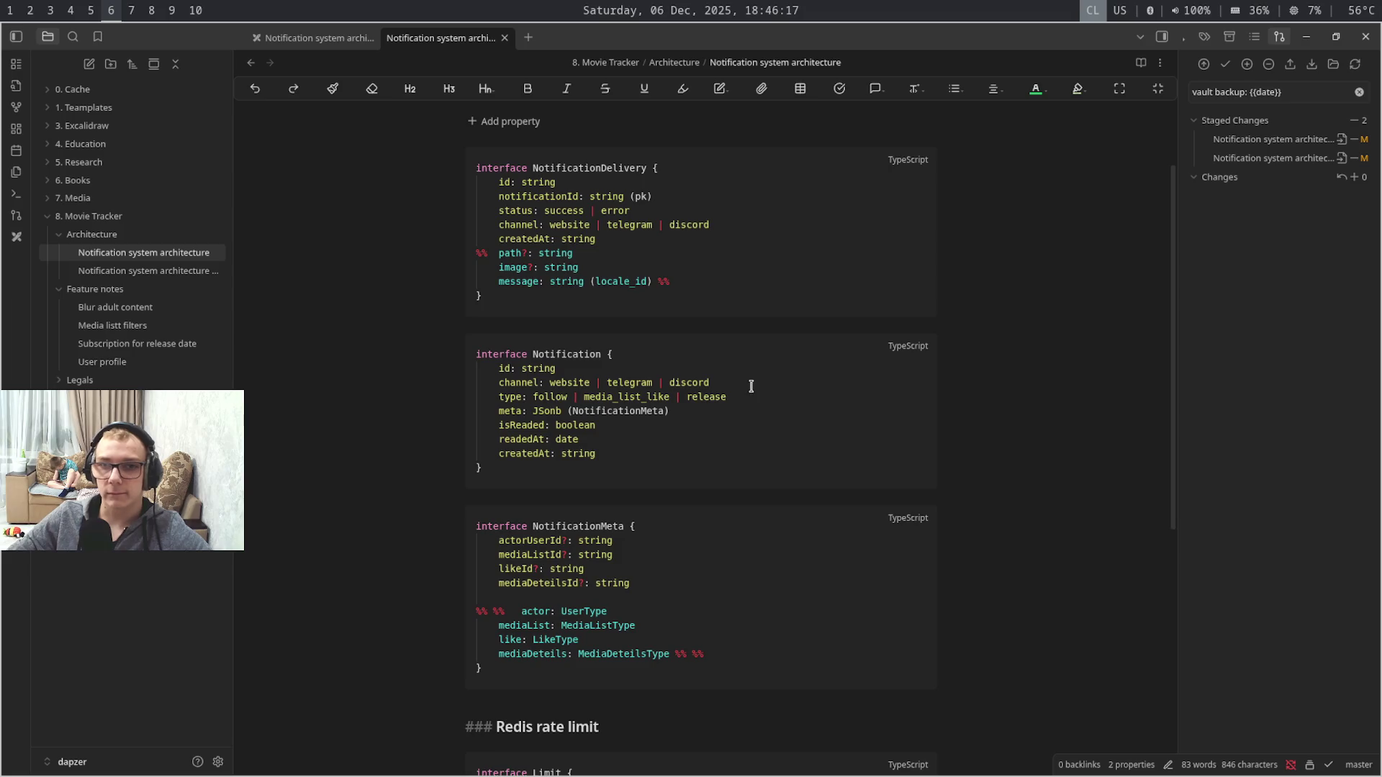
- Remove the channel and isReaded lines from the Notification interface
{"action": "key", "text": "shift+Up"}
{"action": "key", "text": "BackSpace"}
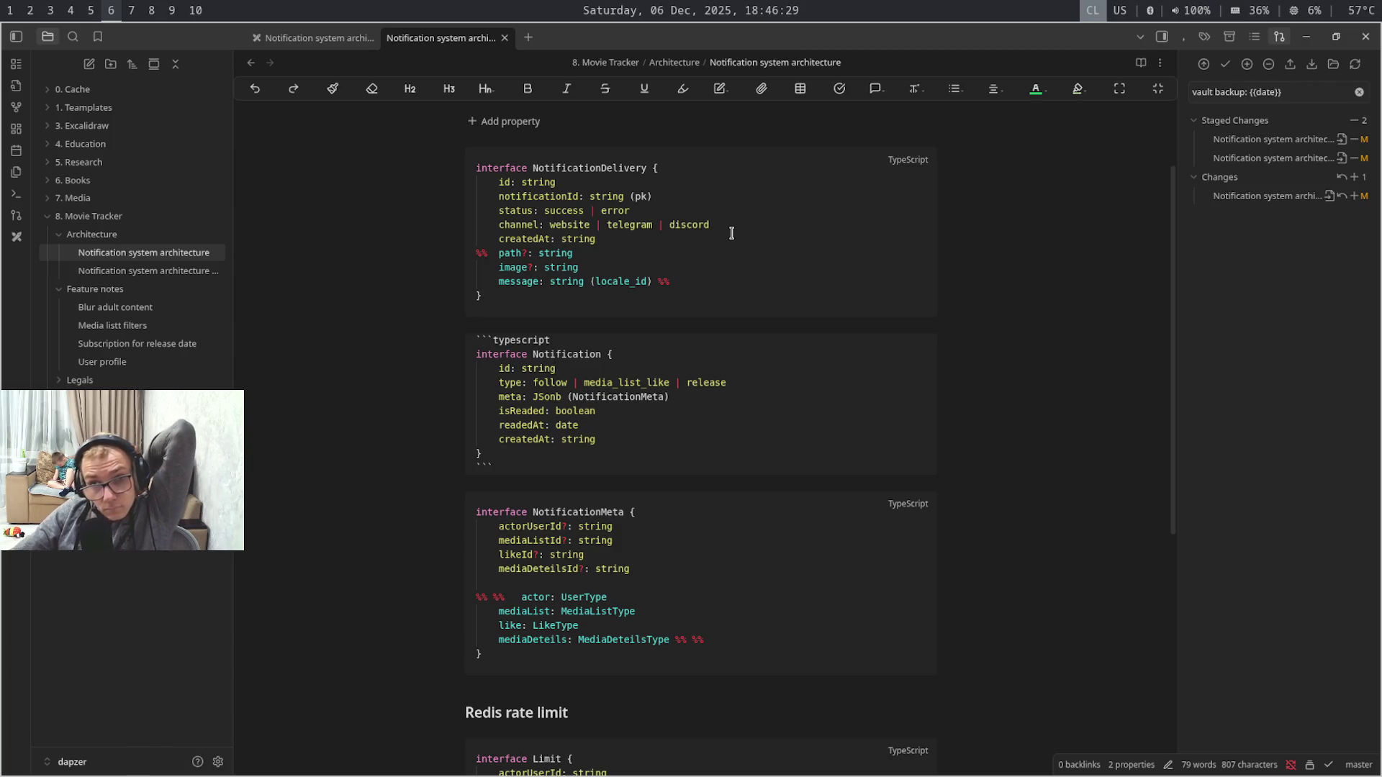
{"action": "mouse_move", "coordinate": [725, 399]}
{"action": "left_mouse_down"}
{"action": "mouse_move", "coordinate": [726, 428]}
{"action": "mouse_move", "coordinate": [731, 411]}
{"action": "left_mouse_up"}
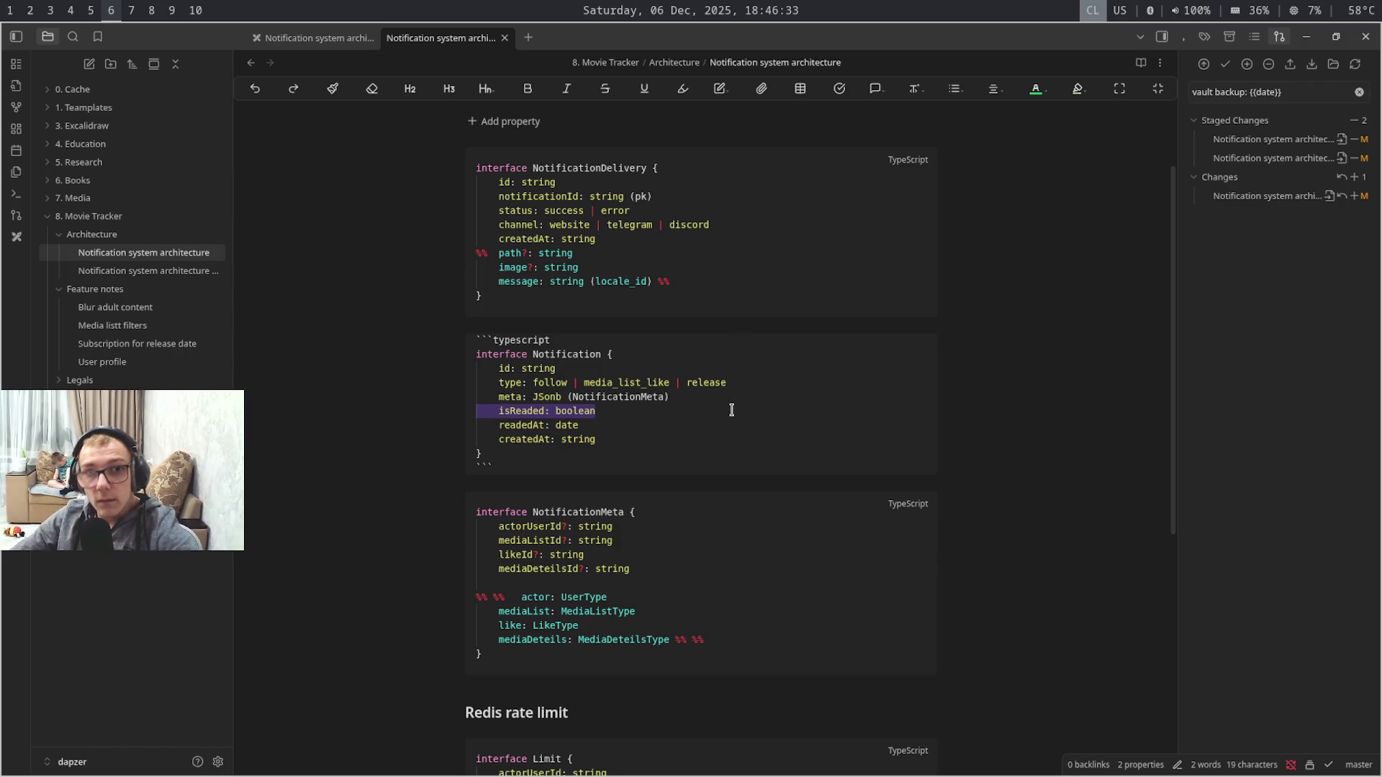
{"action": "key", "text": "BackSpace"}
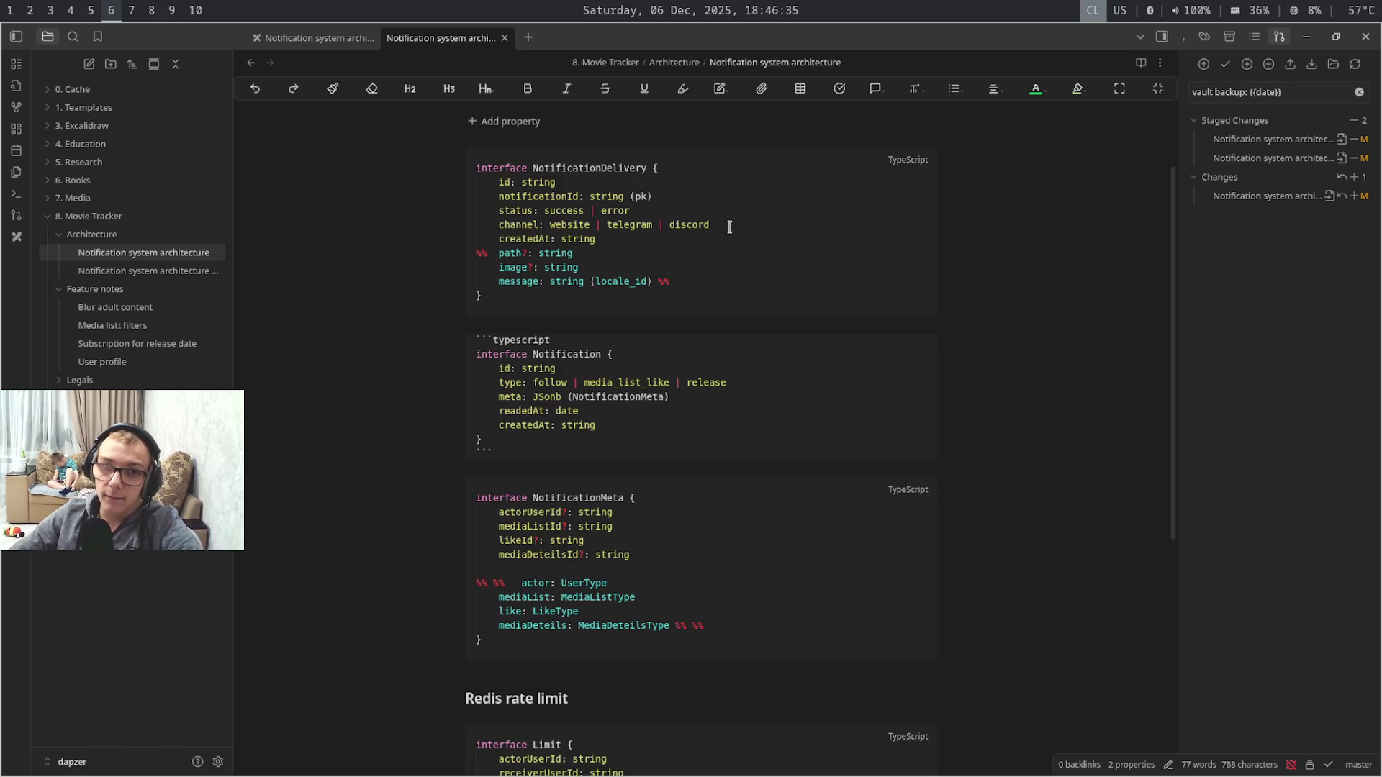
- Add an updatedAt: date field after createdAt in NotificationDelivery, keeping the path line separate
{"action": "left_click", "coordinate": [729, 239]}
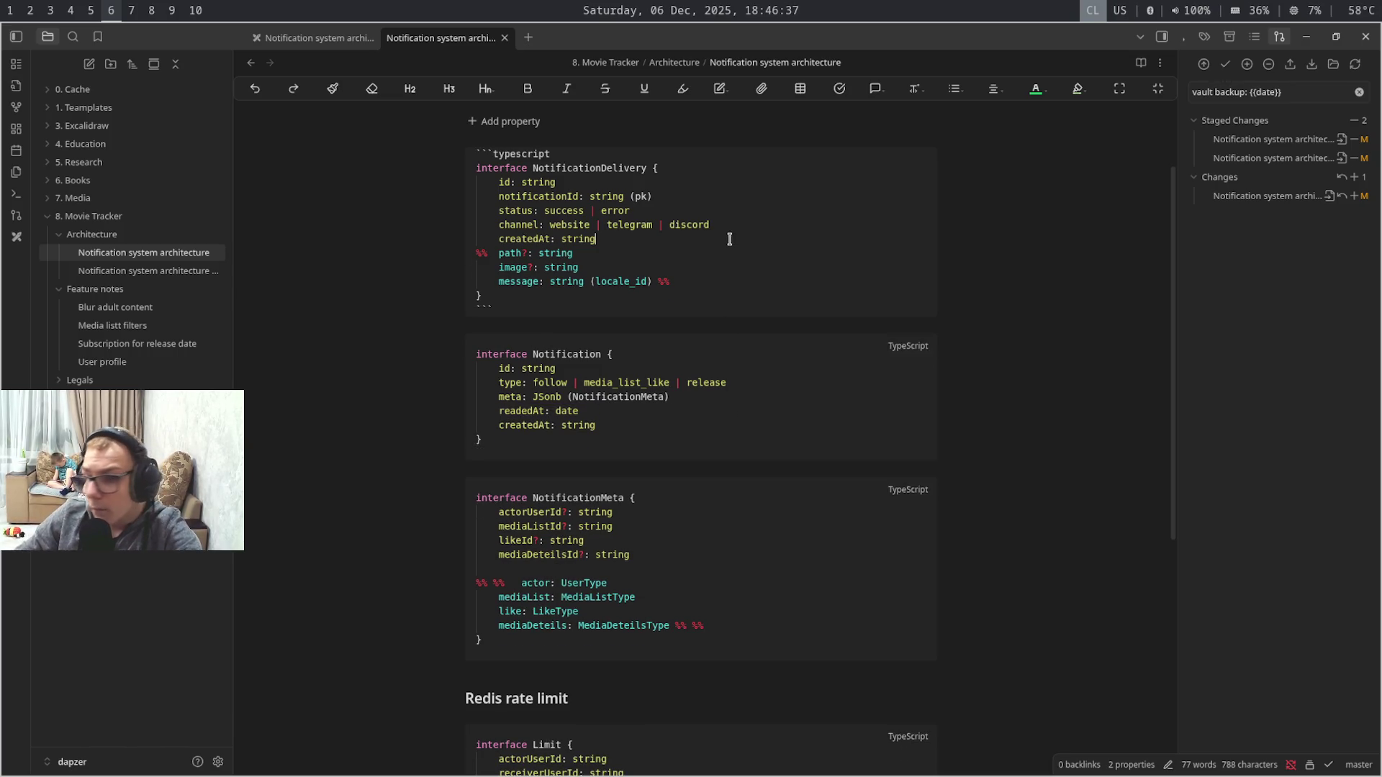
{"action": "key", "text": "Return"}
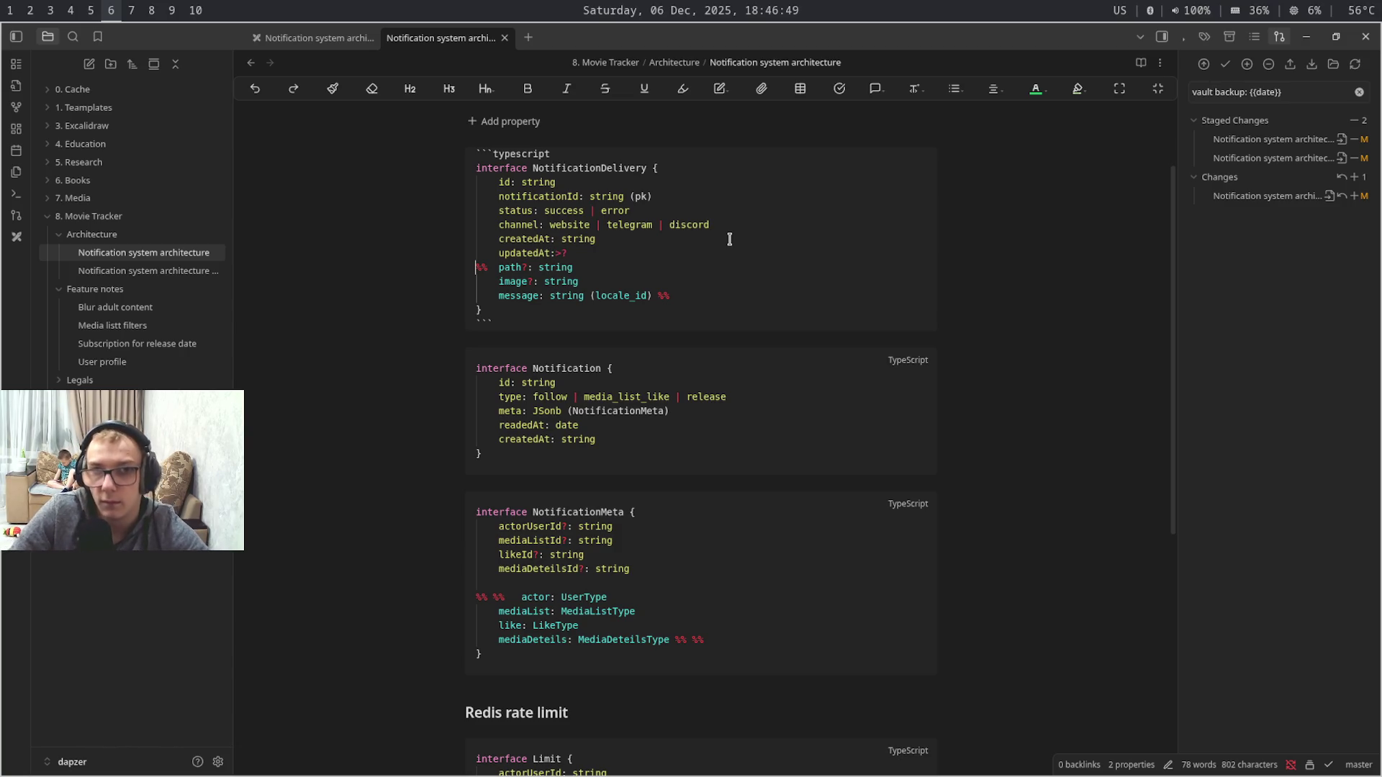
{"action": "key", "text": "BackSpace"}
{"action": "key", "text": "Return"}
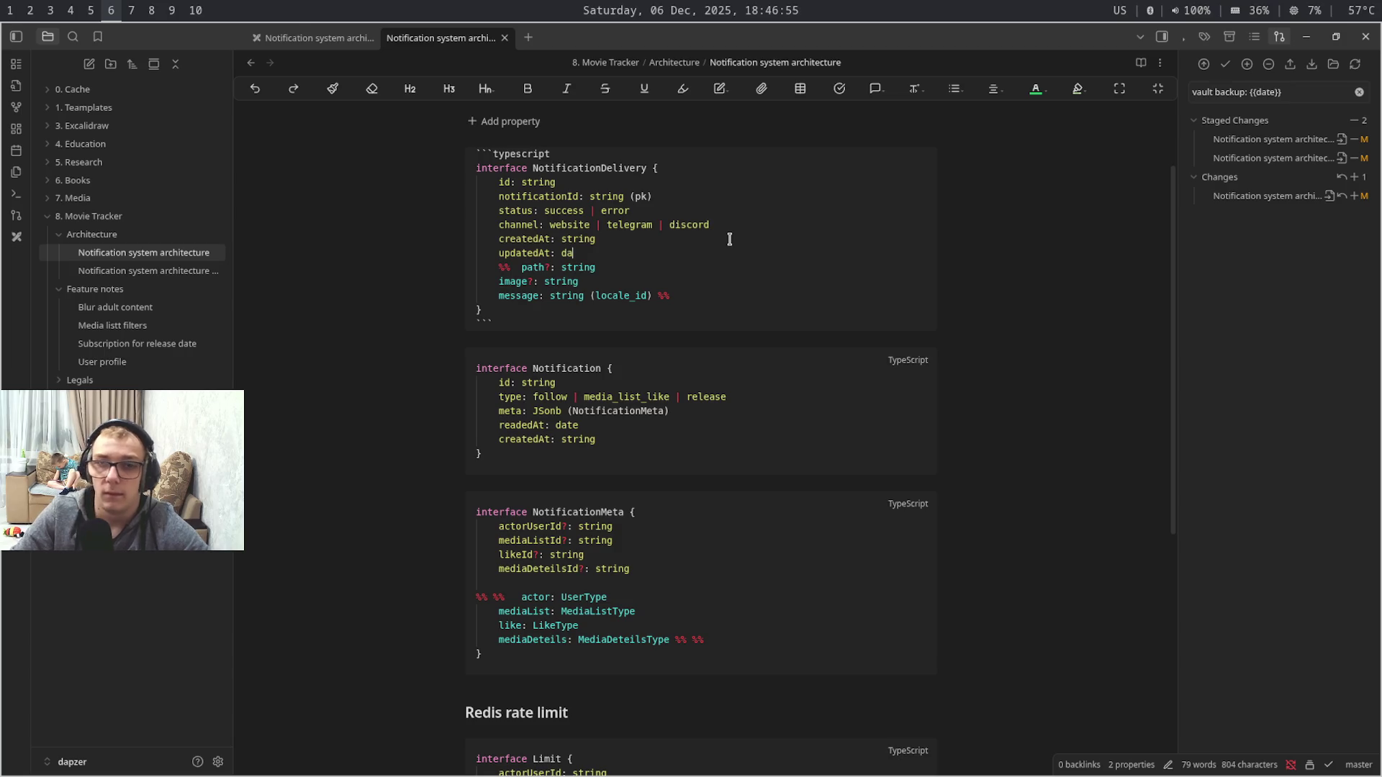
{"action": "key", "text": "shift+Left"}
{"action": "key", "text": "shift+Left"}
{"action": "key", "text": "Right"}
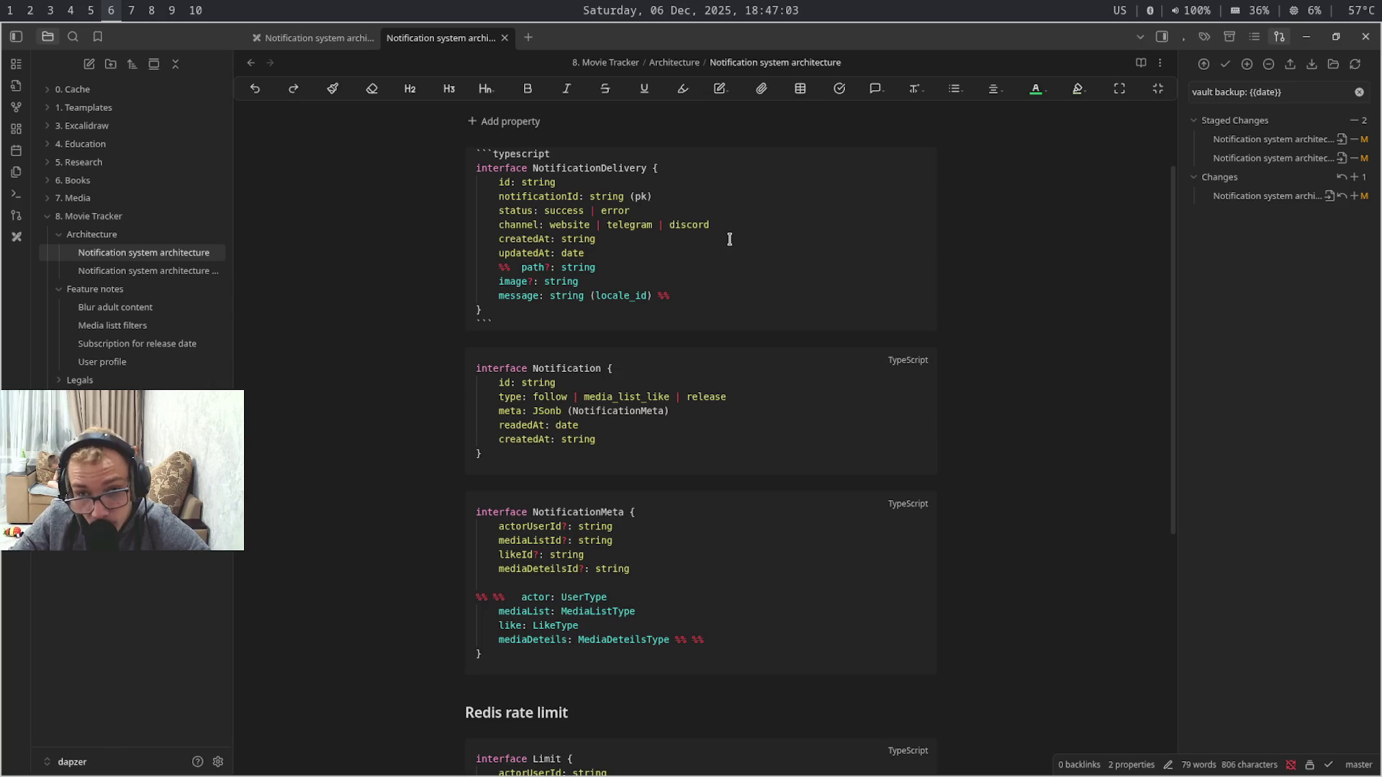
- Tidy the %% comment markers around the actor line in NotificationMeta
{"action": "key", "text": "Down"}
{"action": "key", "text": "Down"}
{"action": "key", "text": "Down"}
{"action": "key", "text": "Down"}
{"action": "key", "text": "Down"}
{"action": "key", "text": "Down"}
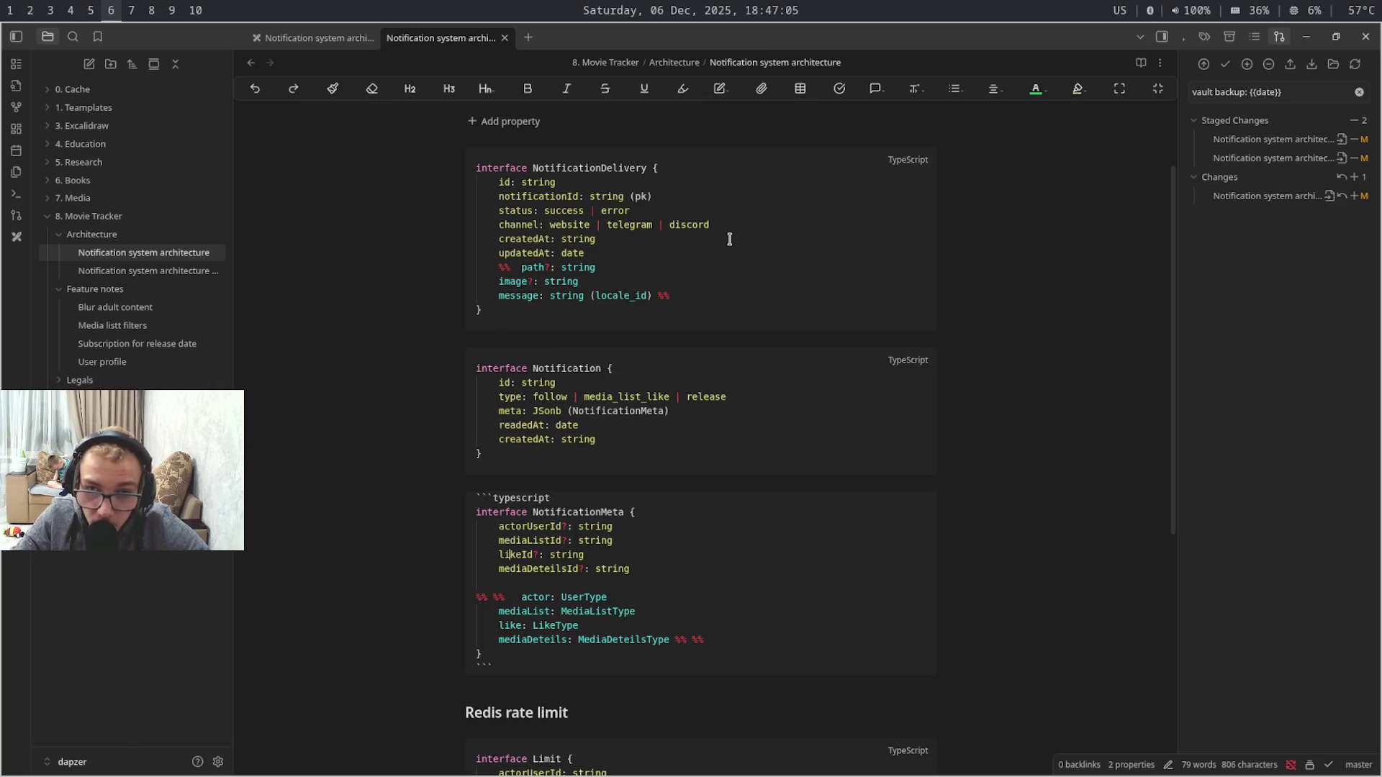
{"action": "key", "text": "BackSpace"}
{"action": "key", "text": "BackSpace"}
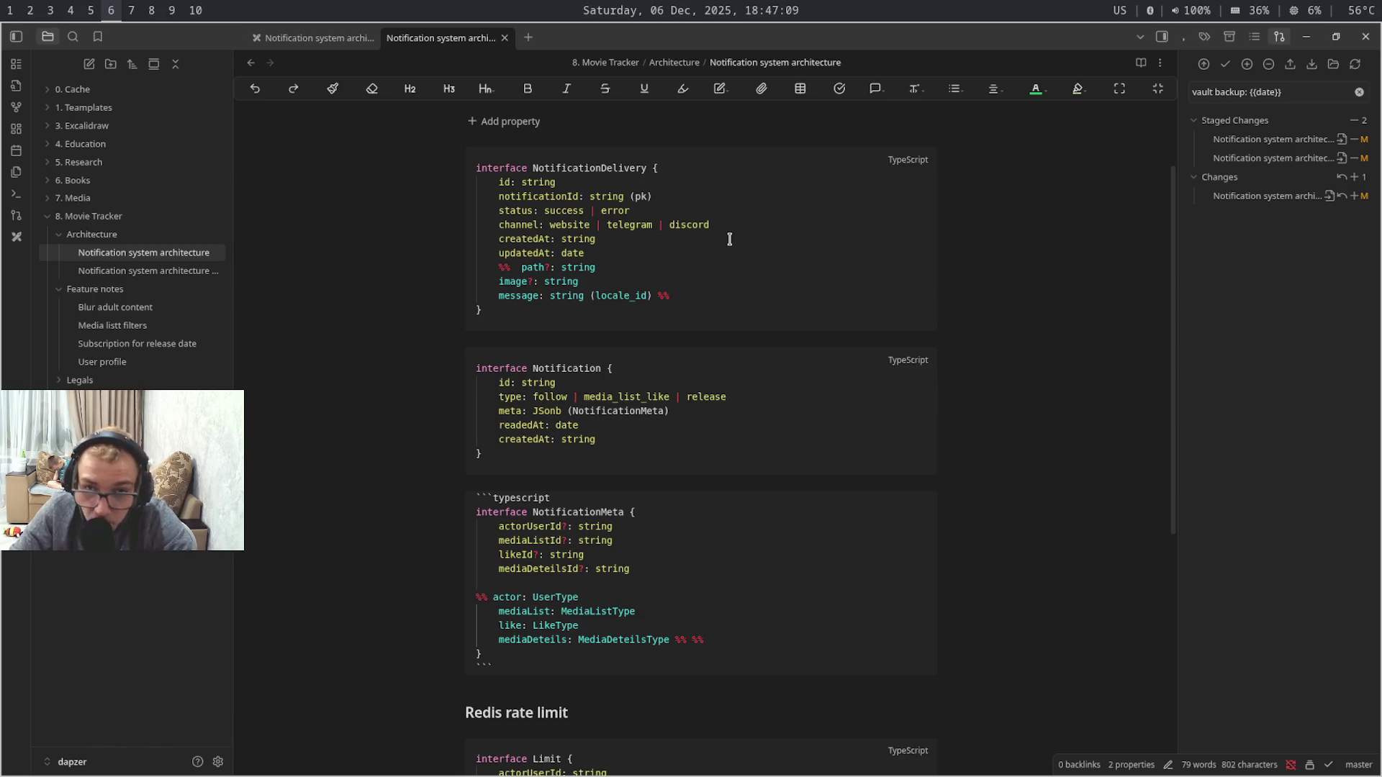
{"action": "key", "text": "Down"}
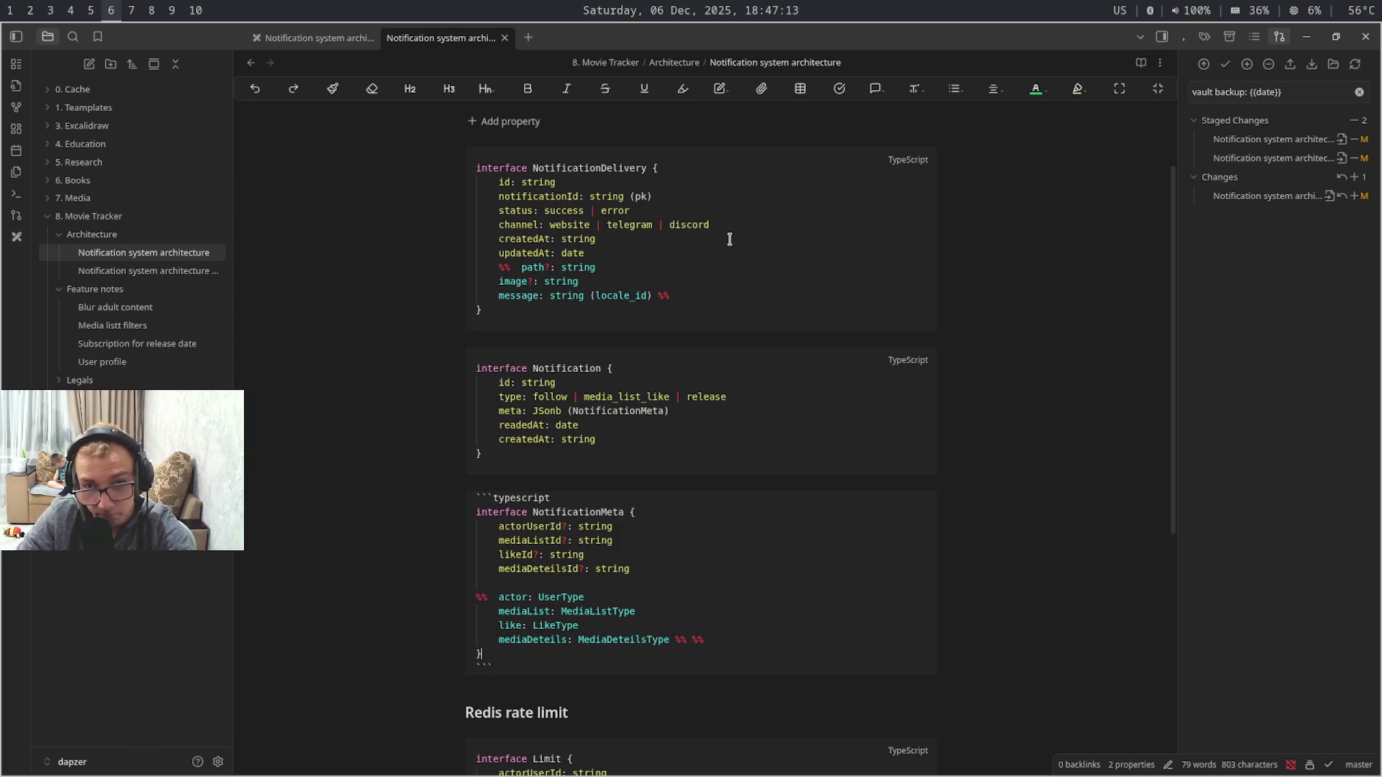
{"action": "key", "text": "BackSpace"}
{"action": "key", "text": "BackSpace"}
{"action": "key", "text": "BackSpace"}
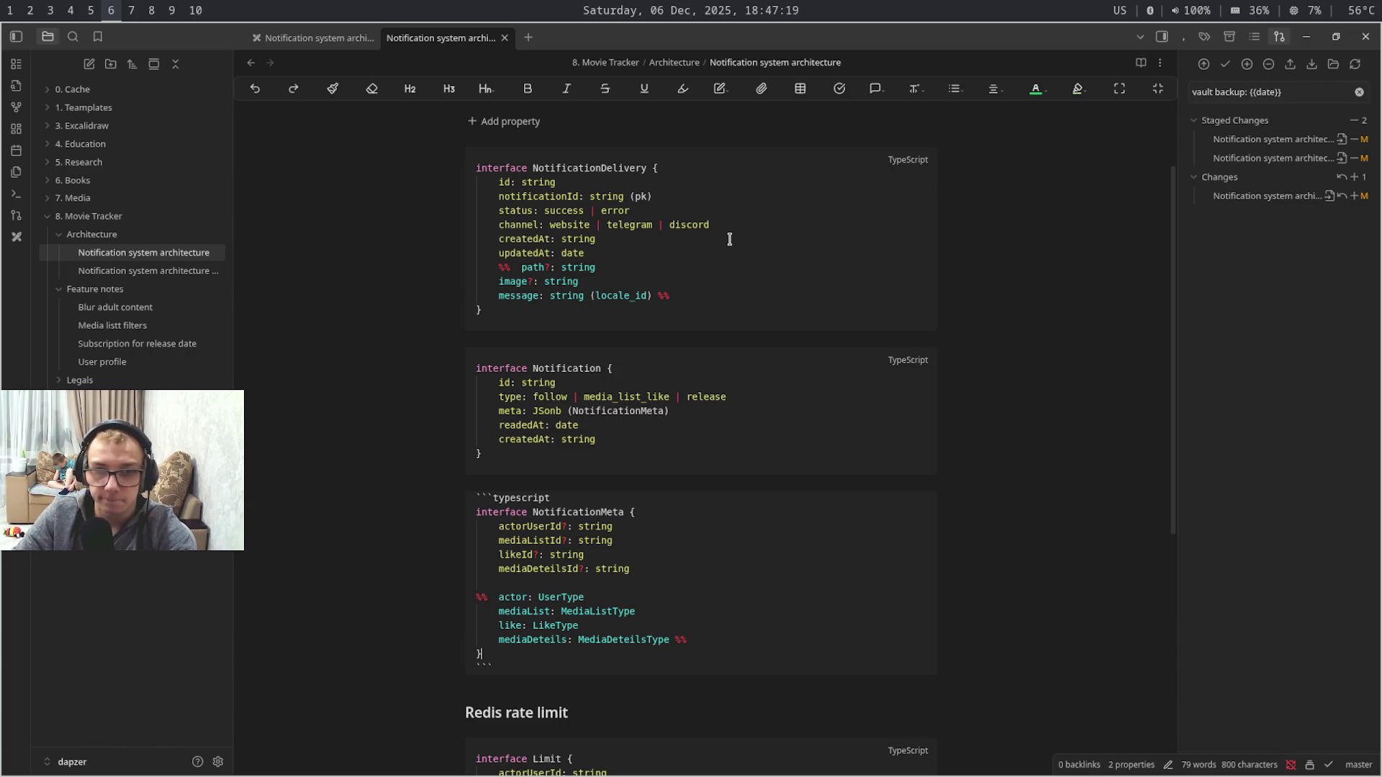
- Review the note from the Limit block up to the title and back into the Notification code
{"action": "key", "text": "ctrl+End"}
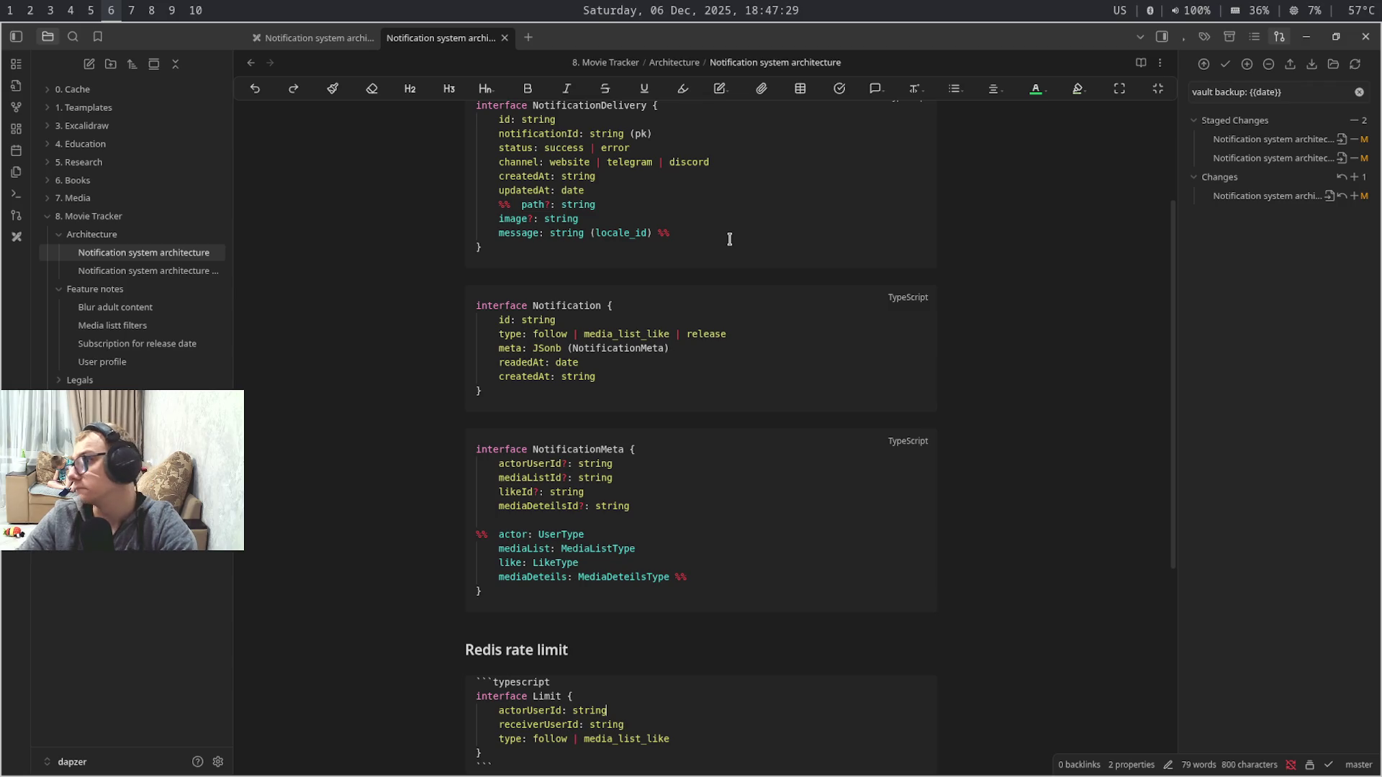
{"action": "key", "text": "Up"}
{"action": "key", "text": "Up"}
{"action": "key", "text": "Up"}
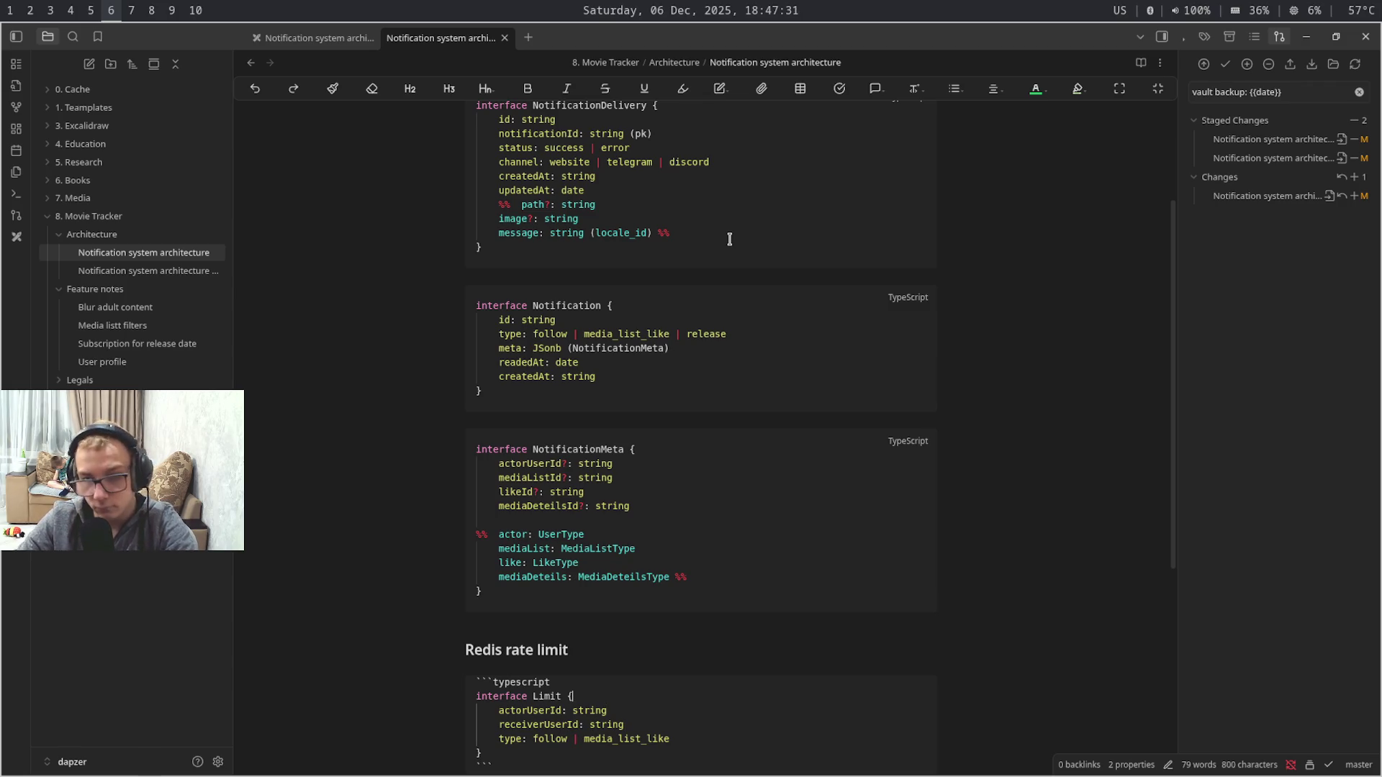
{"action": "key", "text": "Up"}
{"action": "key", "text": "Up"}
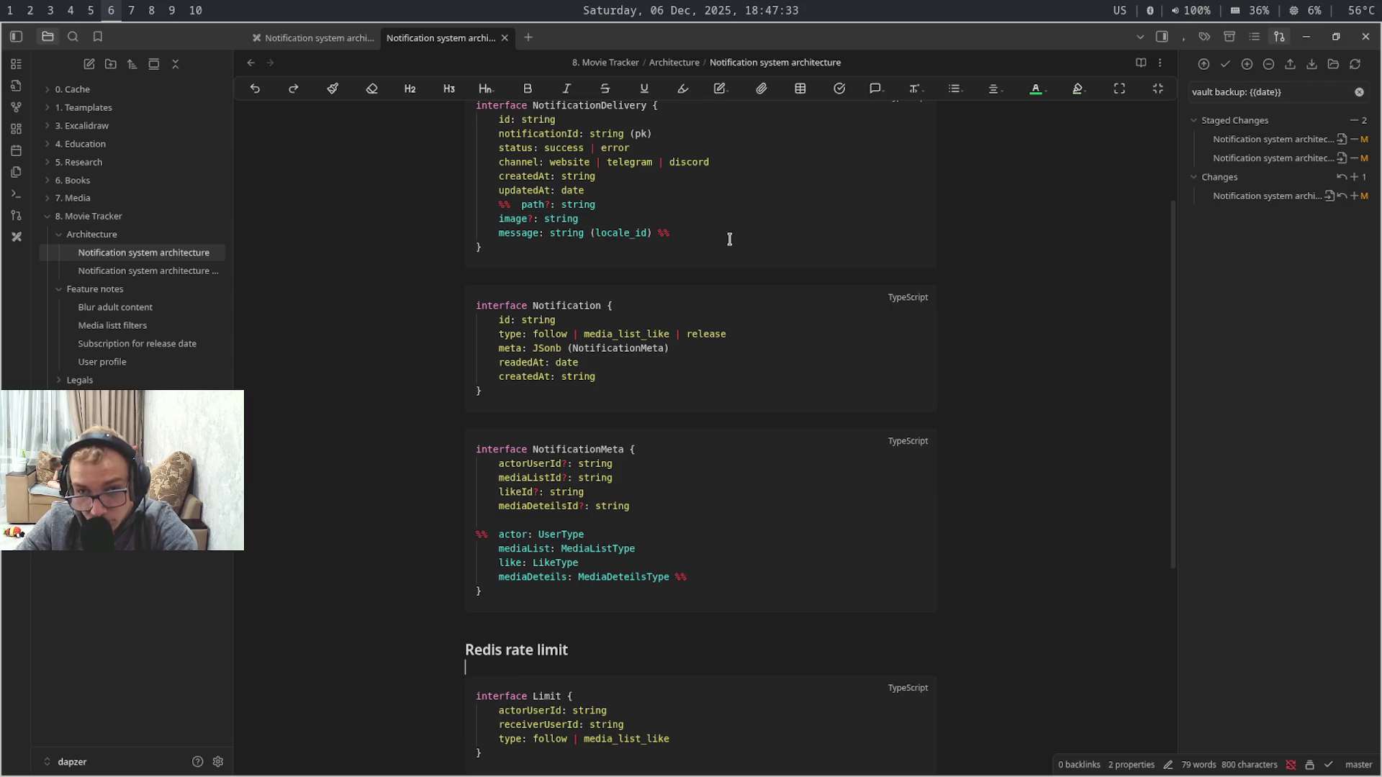
{"action": "key", "text": "Up"}
{"action": "key", "text": "Up"}
{"action": "key", "text": "Up"}
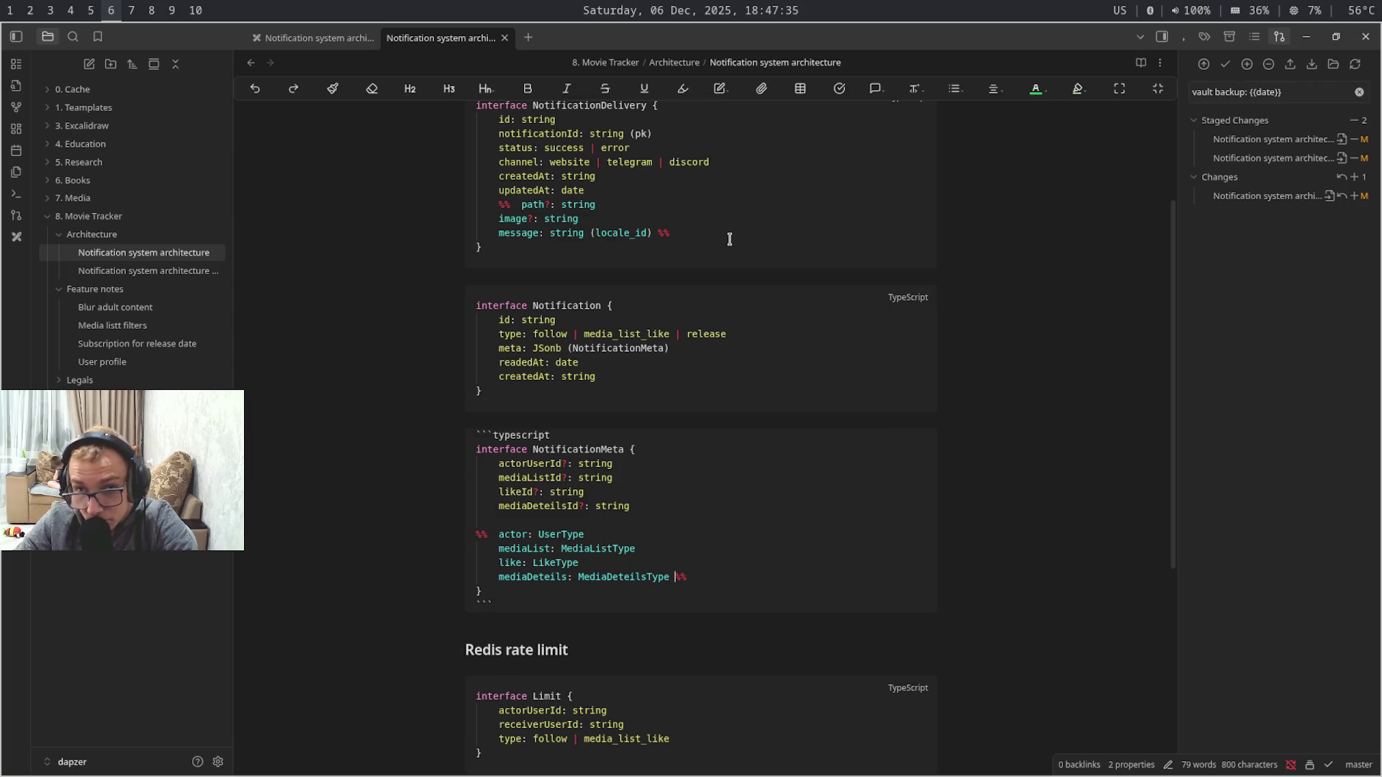
{"action": "key", "text": "Up"}
{"action": "key", "text": "Up"}
{"action": "key", "text": "Up"}
{"action": "key", "text": "Up"}
{"action": "key", "text": "Up"}
{"action": "key", "text": "Up"}
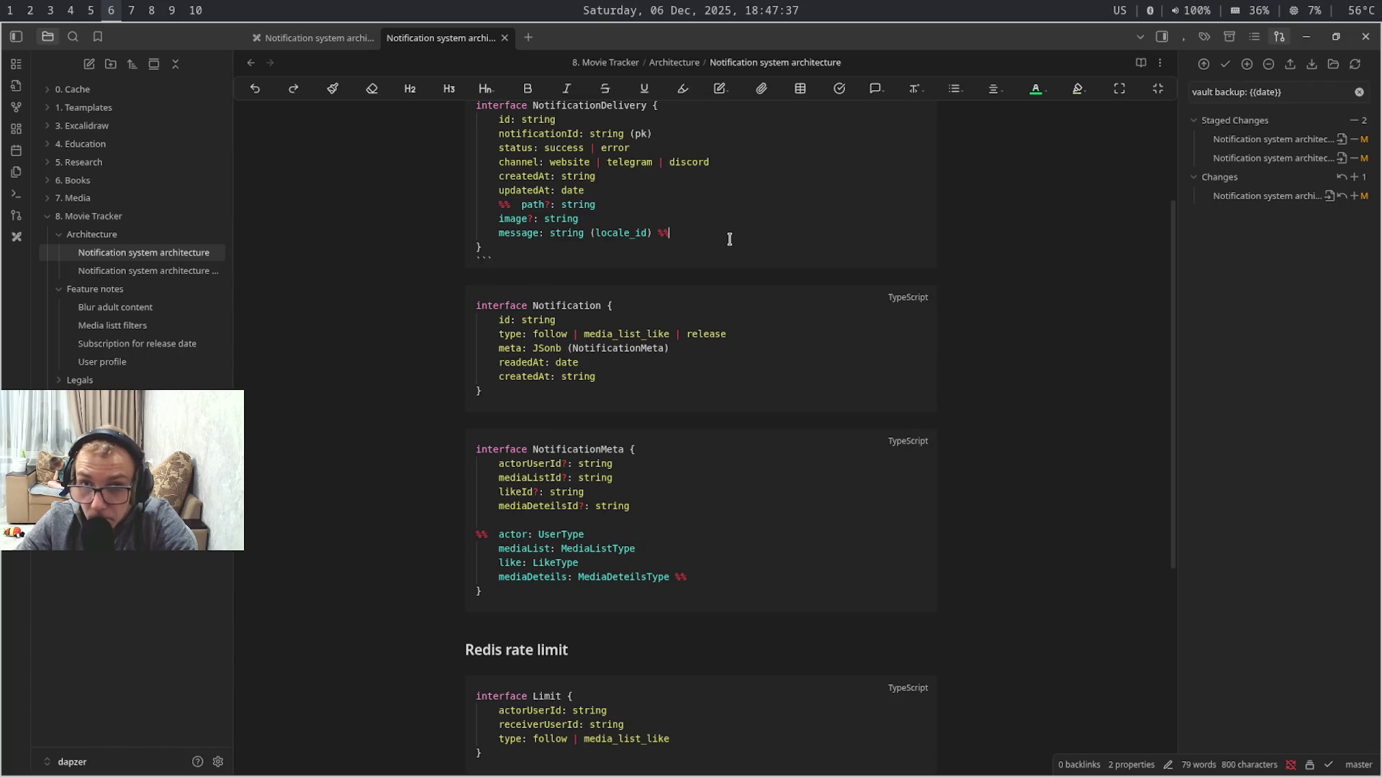
{"action": "key", "text": "Up"}
{"action": "key", "text": "Up"}
{"action": "key", "text": "Up"}
{"action": "key", "text": "Down"}
{"action": "key", "text": "Down"}
{"action": "key", "text": "Down"}
{"action": "key", "text": "Down"}
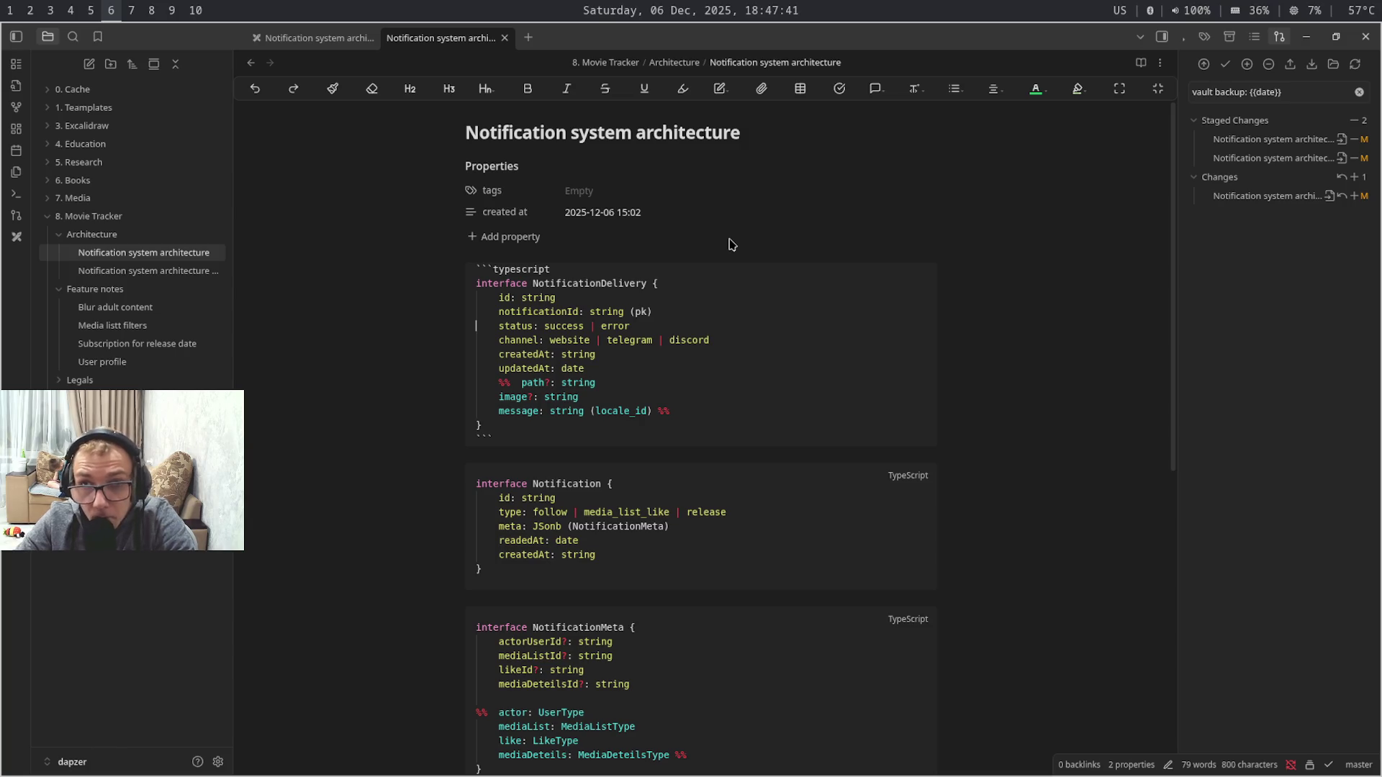
{"action": "key", "text": "Down"}
{"action": "key", "text": "Down"}
{"action": "key", "text": "Down"}
{"action": "key", "text": "Down"}
{"action": "key", "text": "Down"}
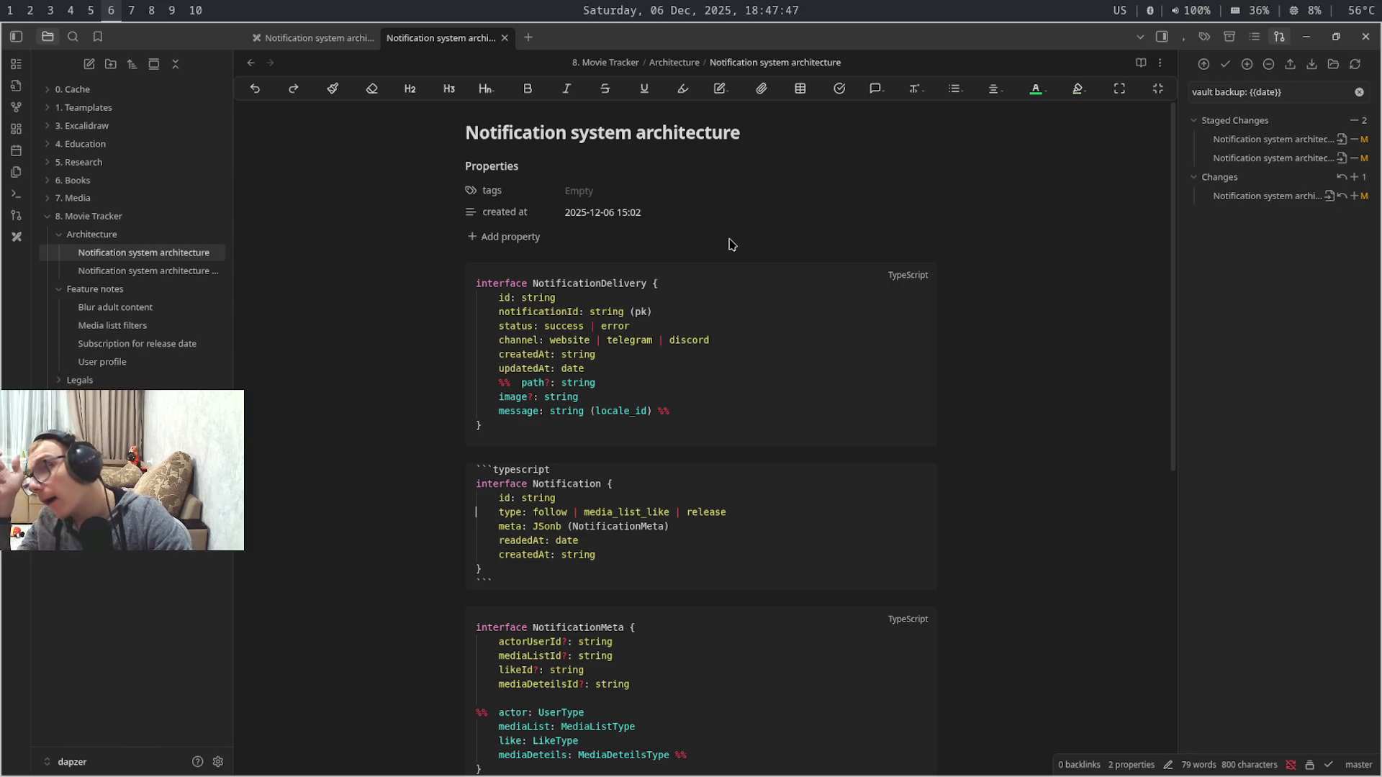
{"action": "key", "text": "Down"}
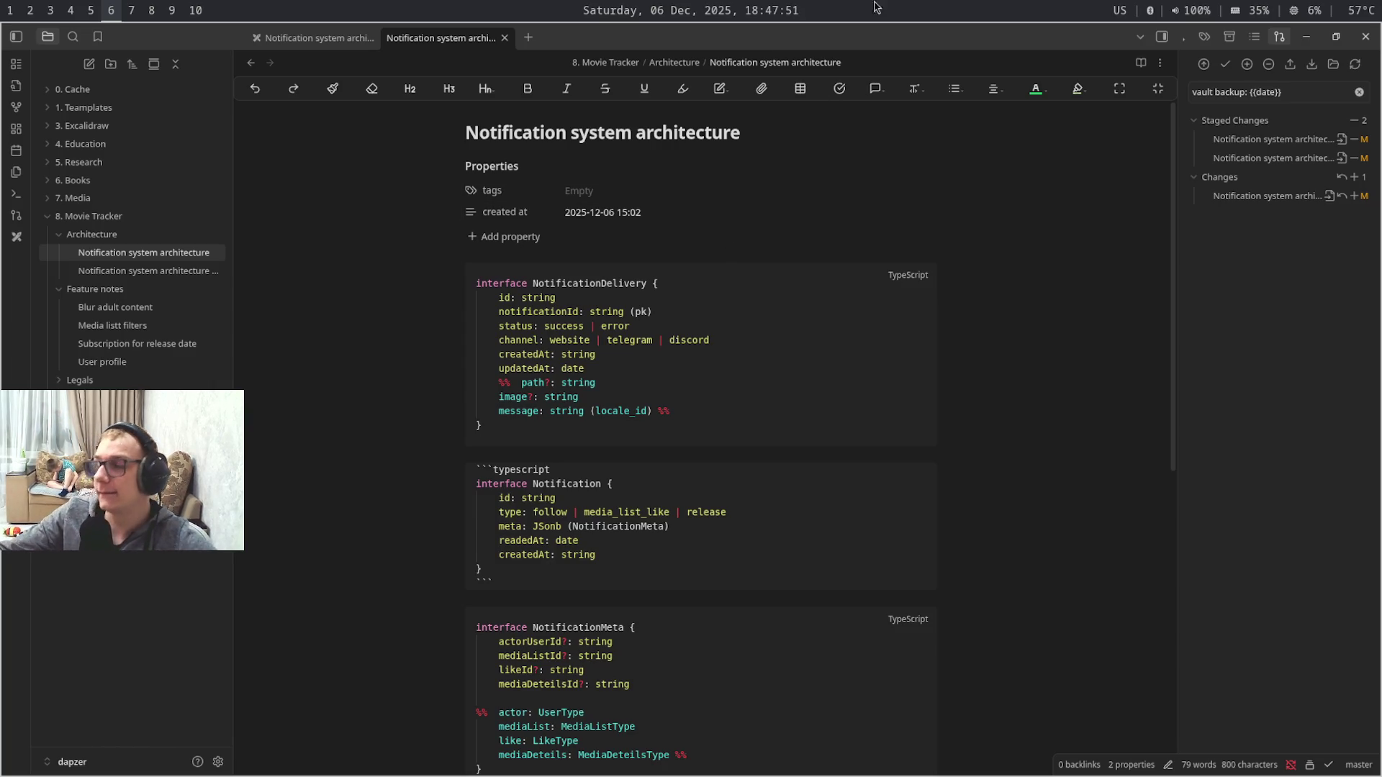
{"action": "key", "text": "super+7"}
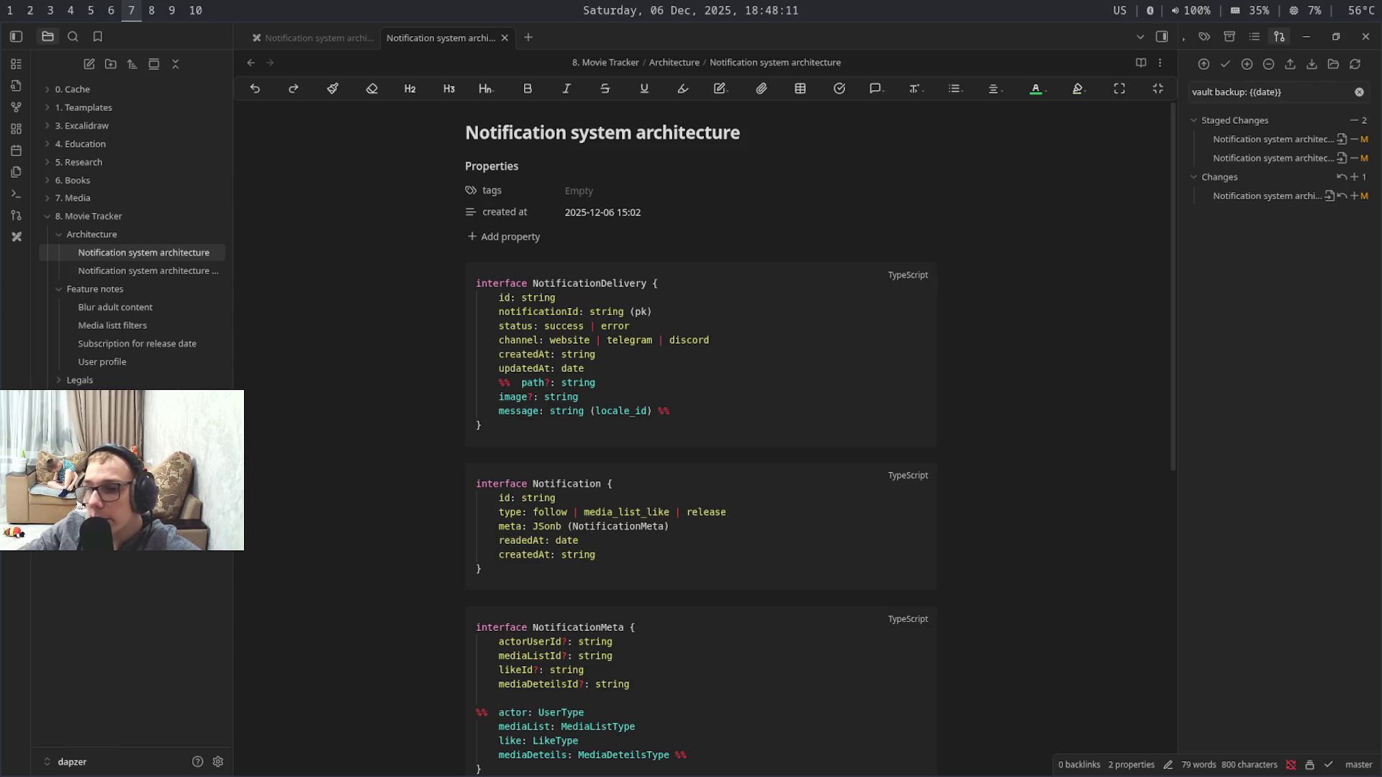
{"action": "key", "text": "super+shift+9"}
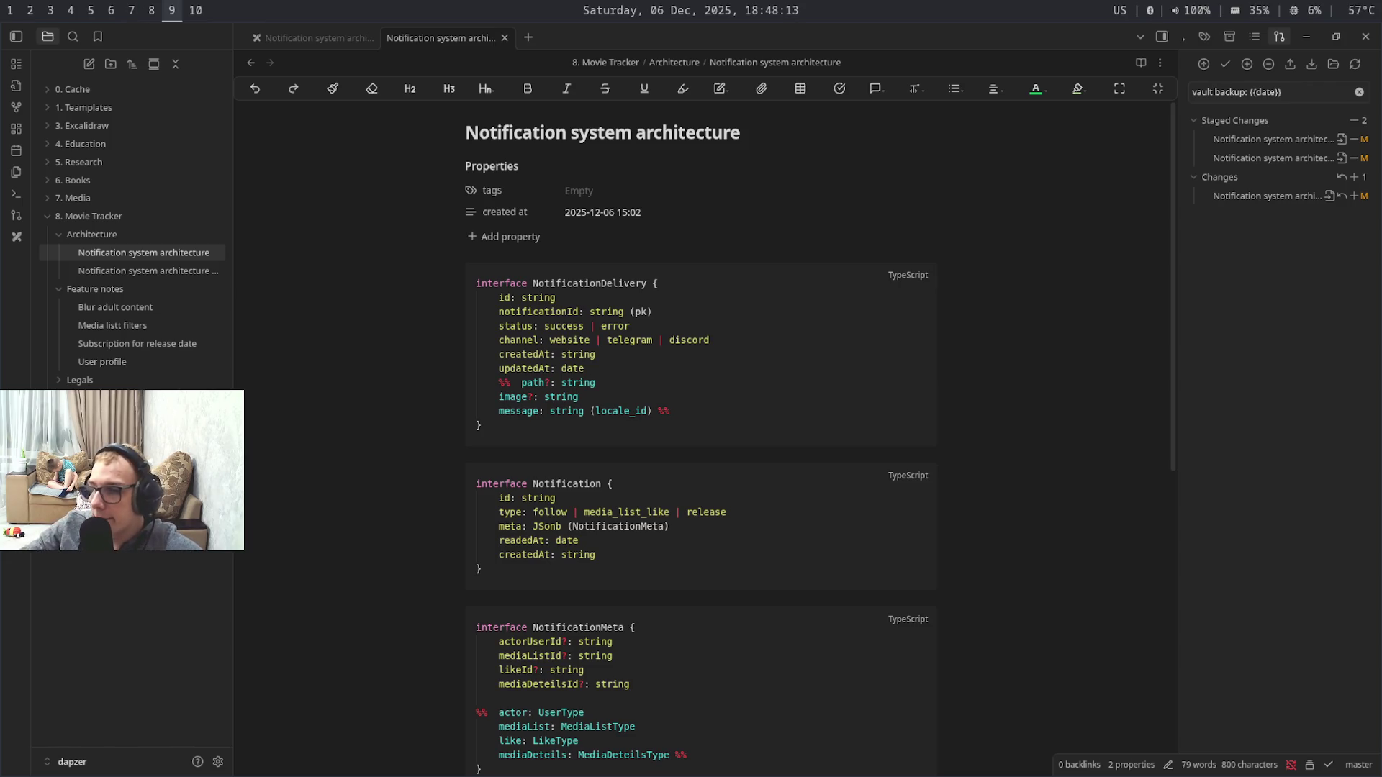
{"action": "key", "text": "super+shift+7"}
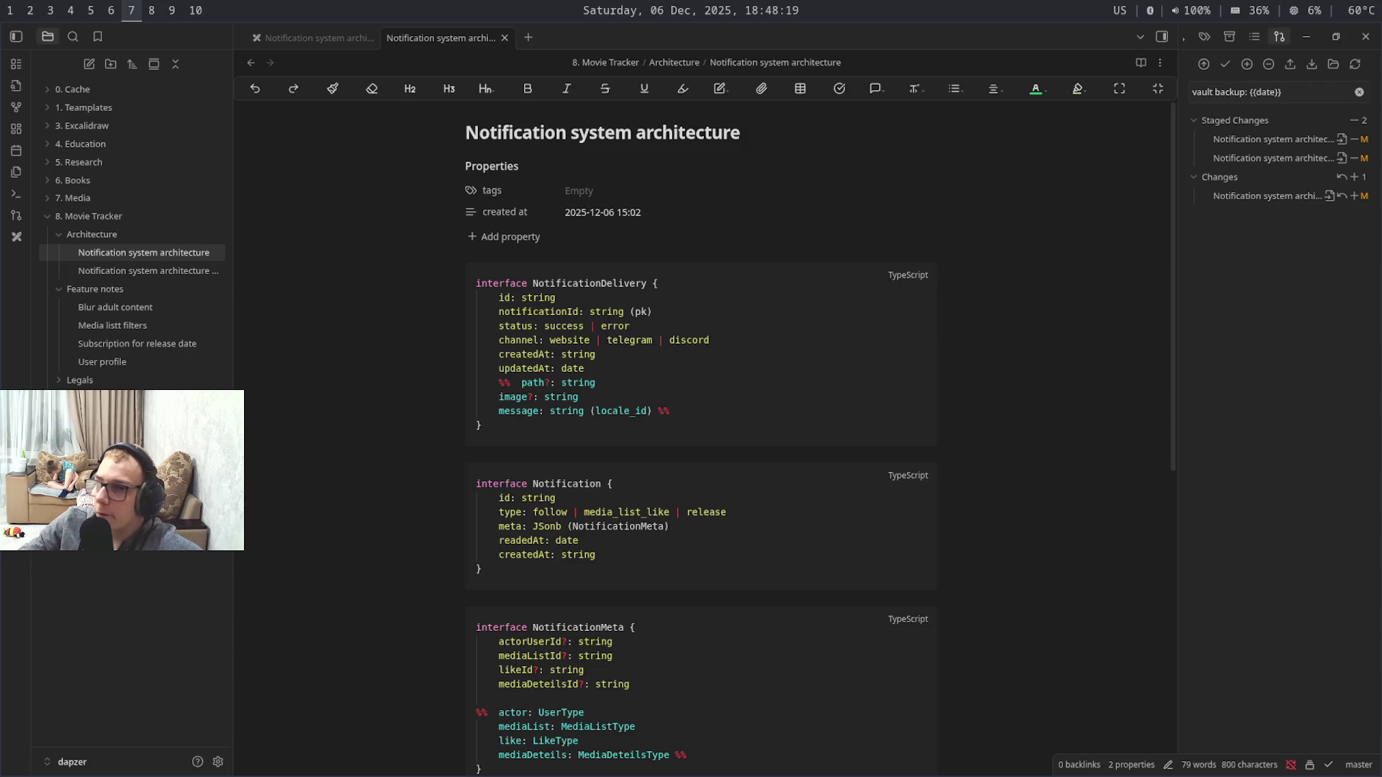
{"action": "key", "text": "super+shift+9"}
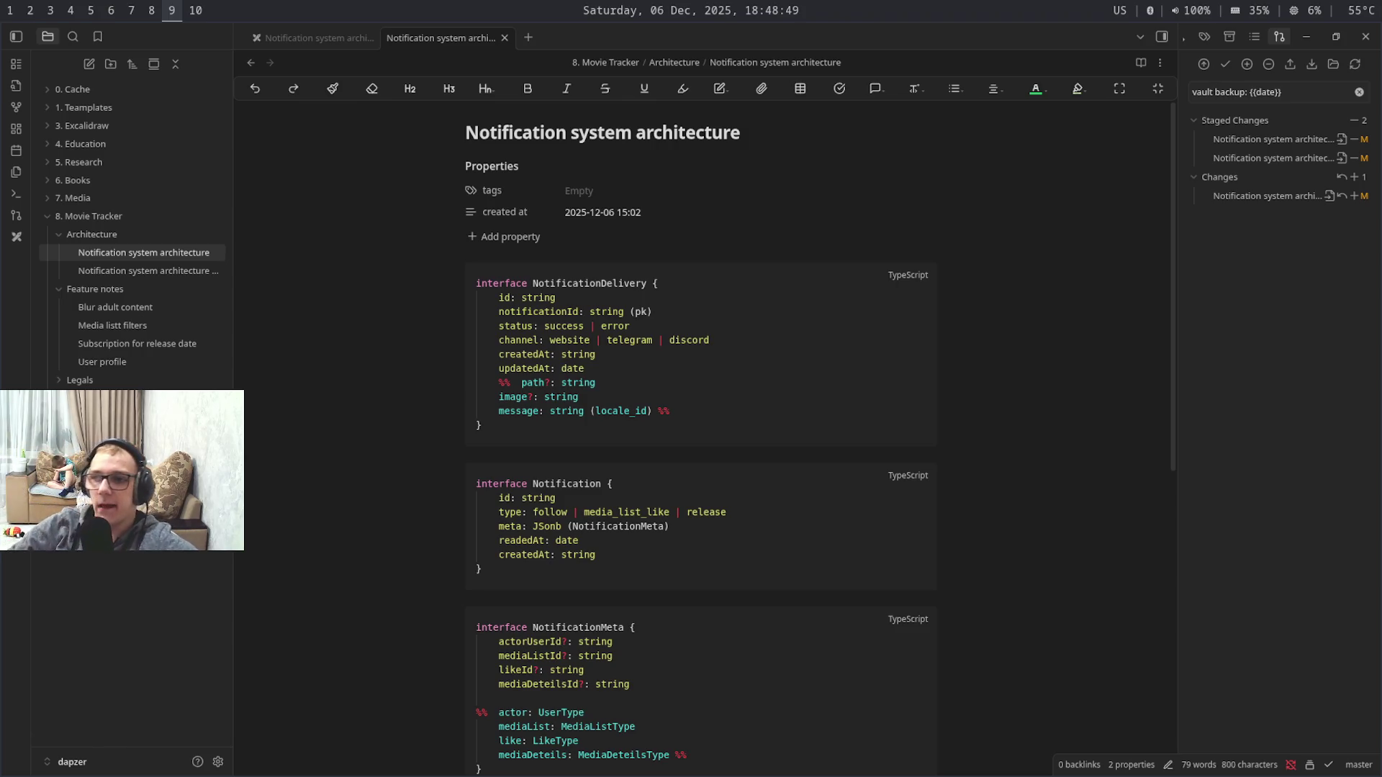
{"action": "key", "text": "super+6"}
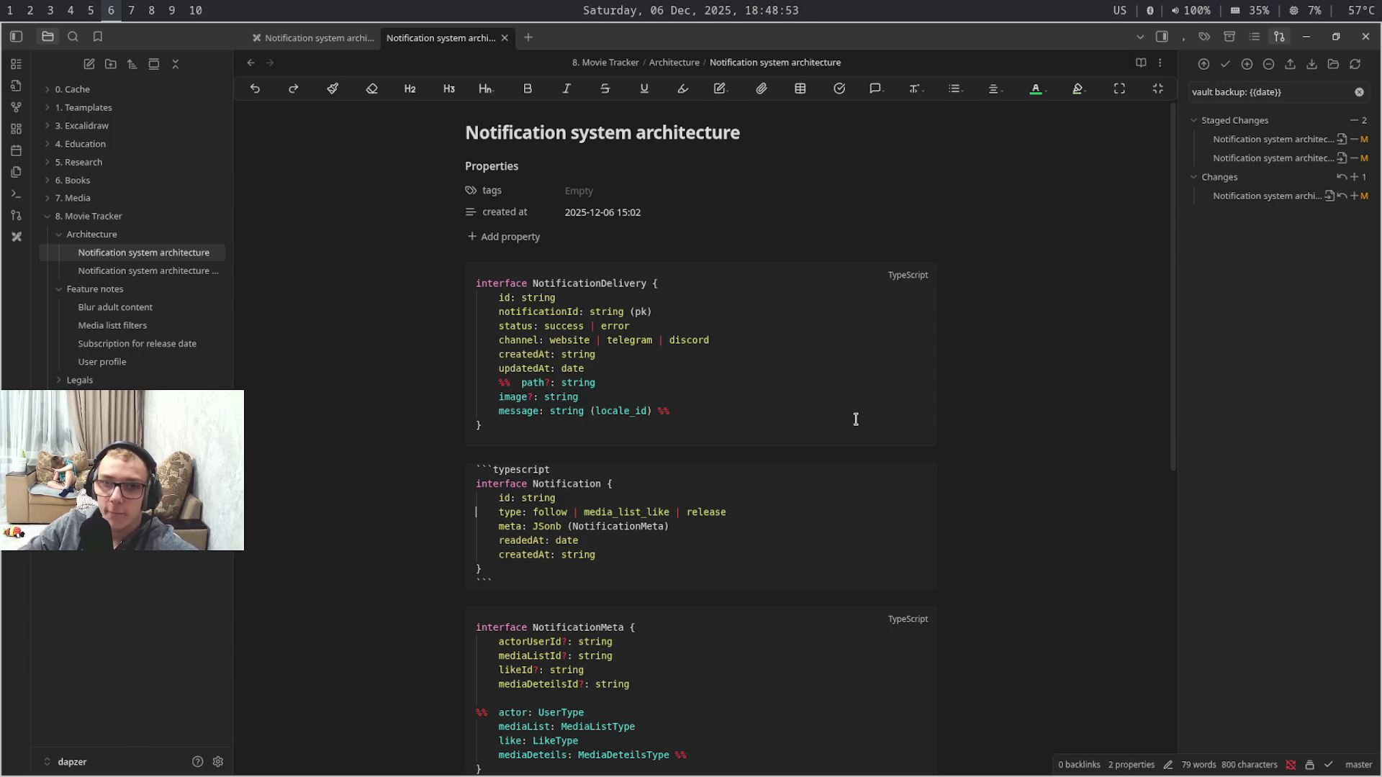
- Delete the commented path, image and message lines so NotificationDelivery ends at updatedAt
{"action": "left_click_drag", "start_coordinate": [812, 410], "coordinate": [418, 389]}
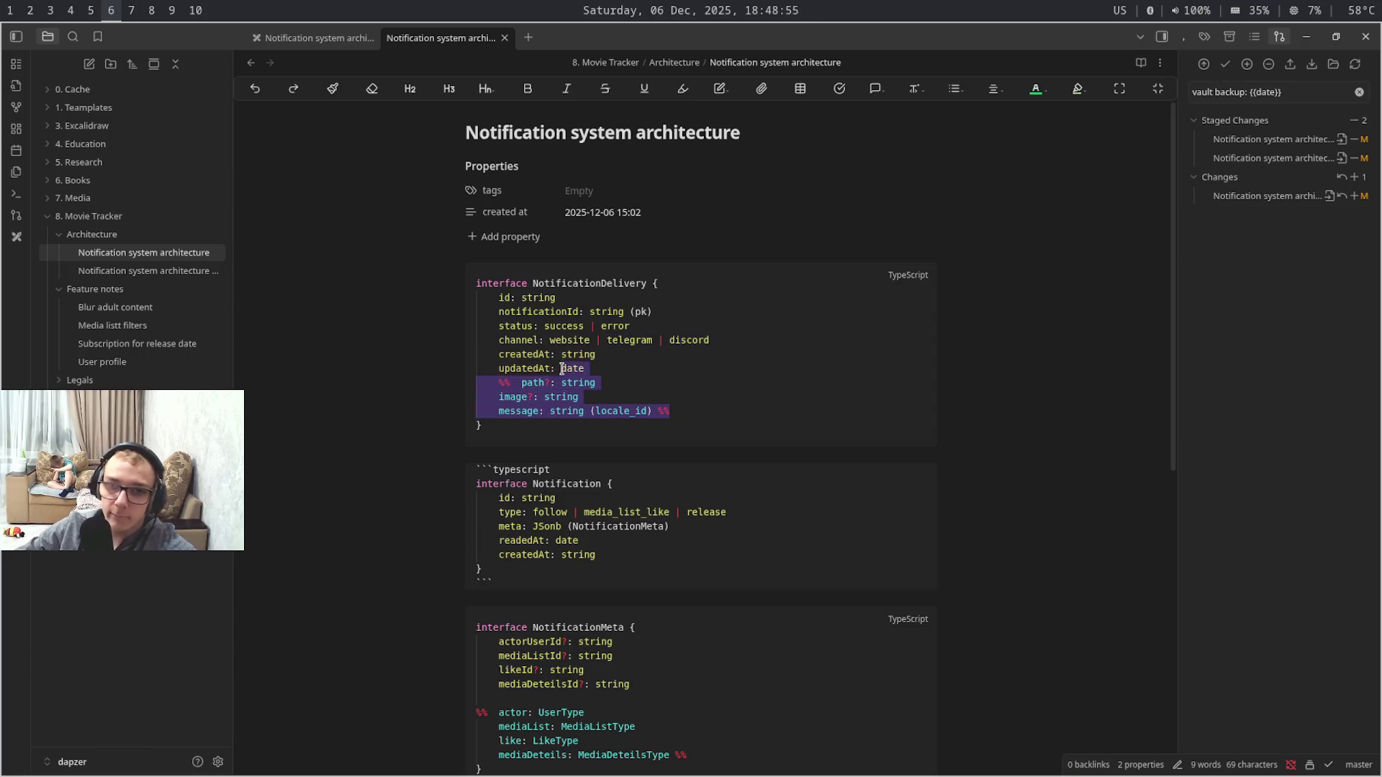
{"action": "left_click", "coordinate": [641, 382]}
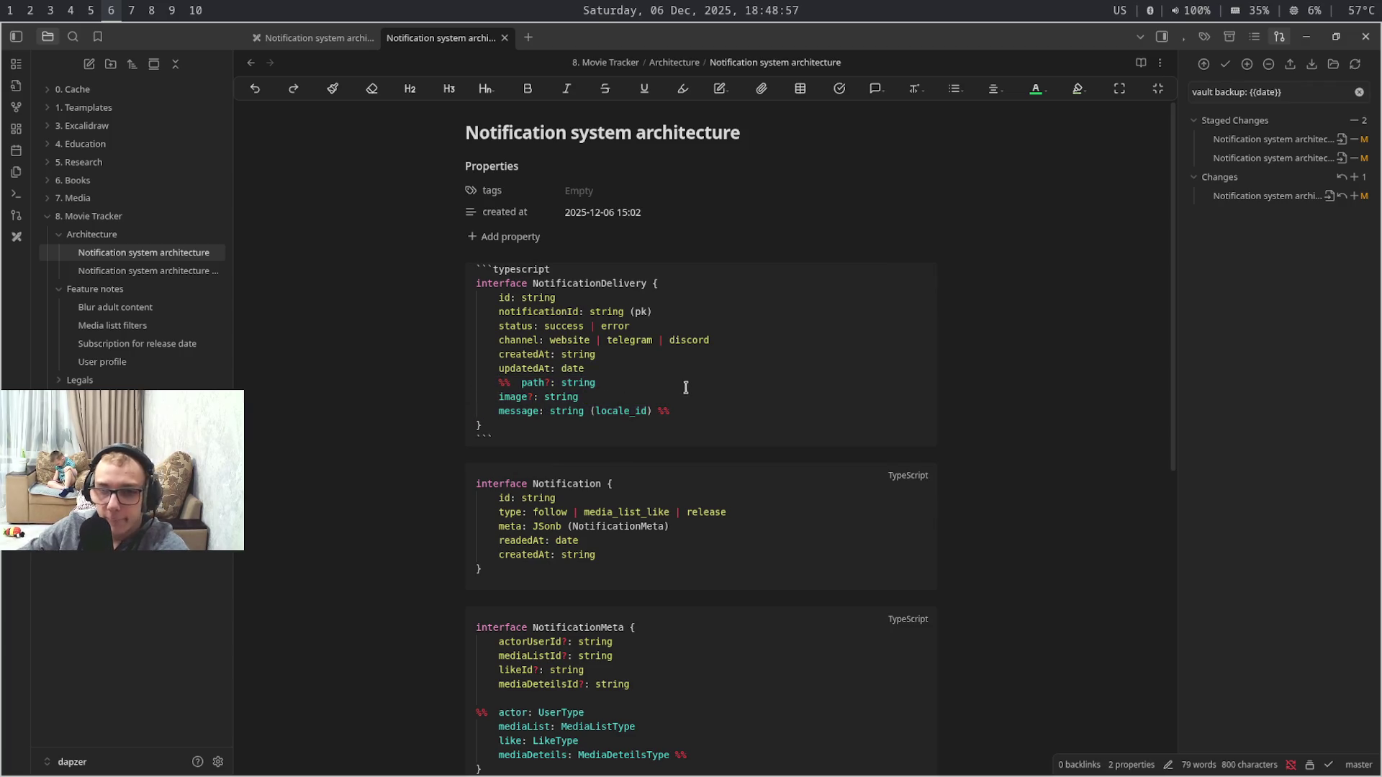
{"action": "left_click_drag", "start_coordinate": [694, 410], "coordinate": [432, 388]}
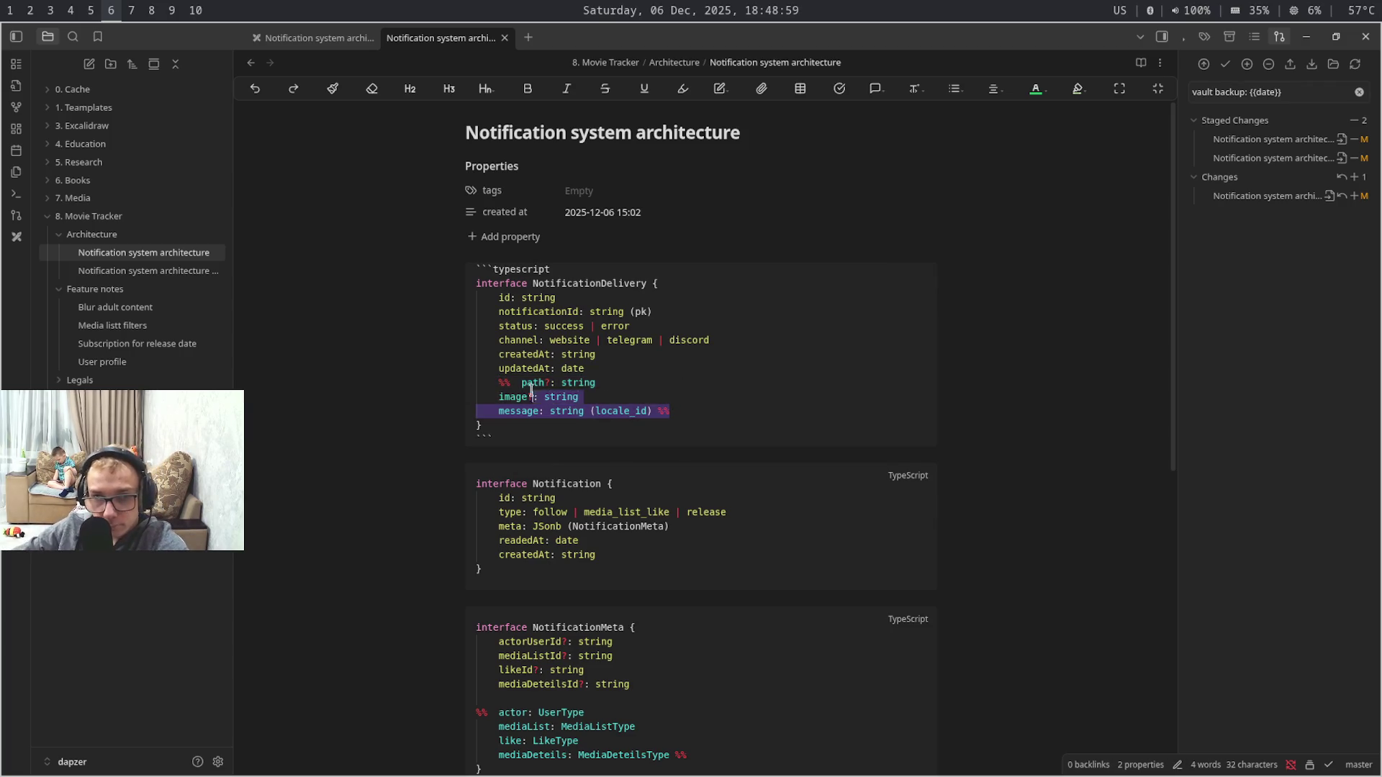
{"action": "key", "text": "BackSpace"}
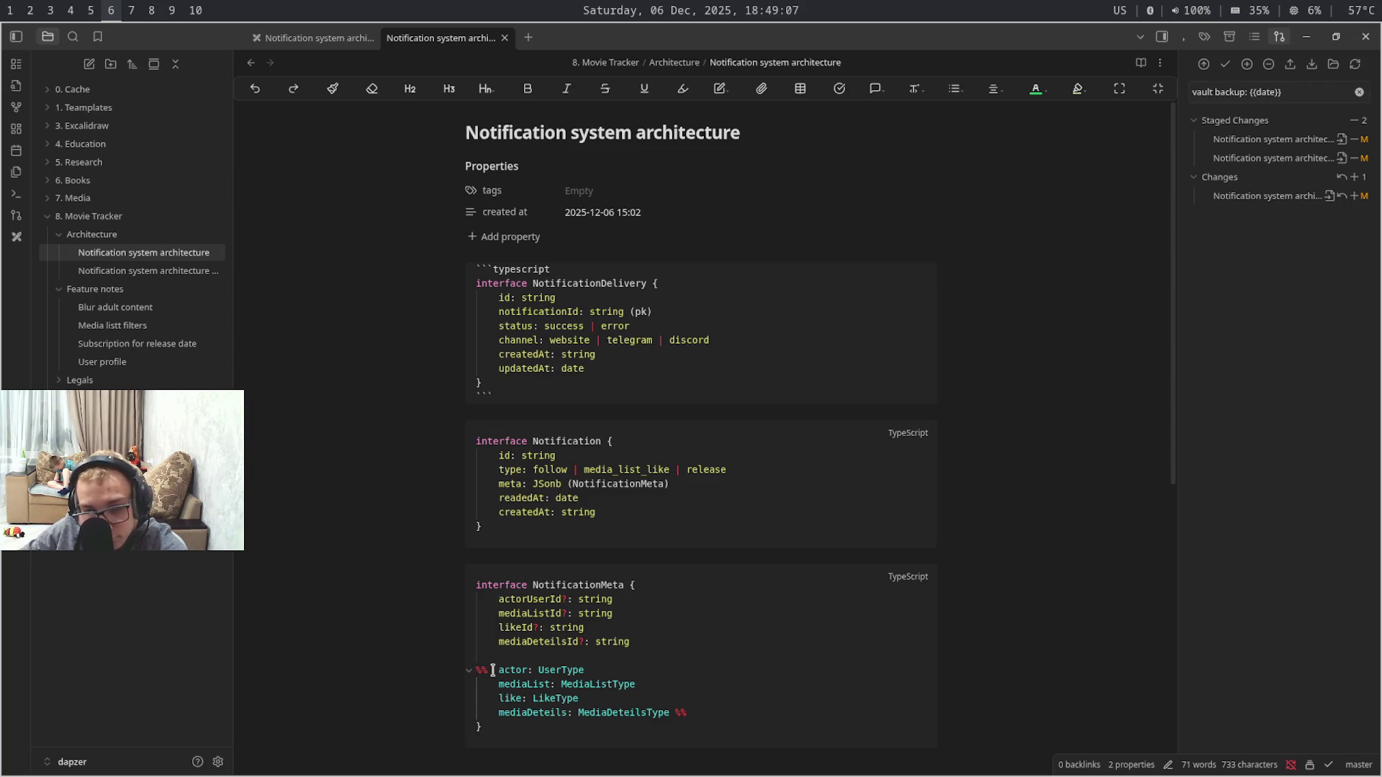
- Glance at the NotificationMeta and Redis blocks, check the Prisma schema in the IDE, and return to the notes
{"action": "left_click", "coordinate": [493, 670]}
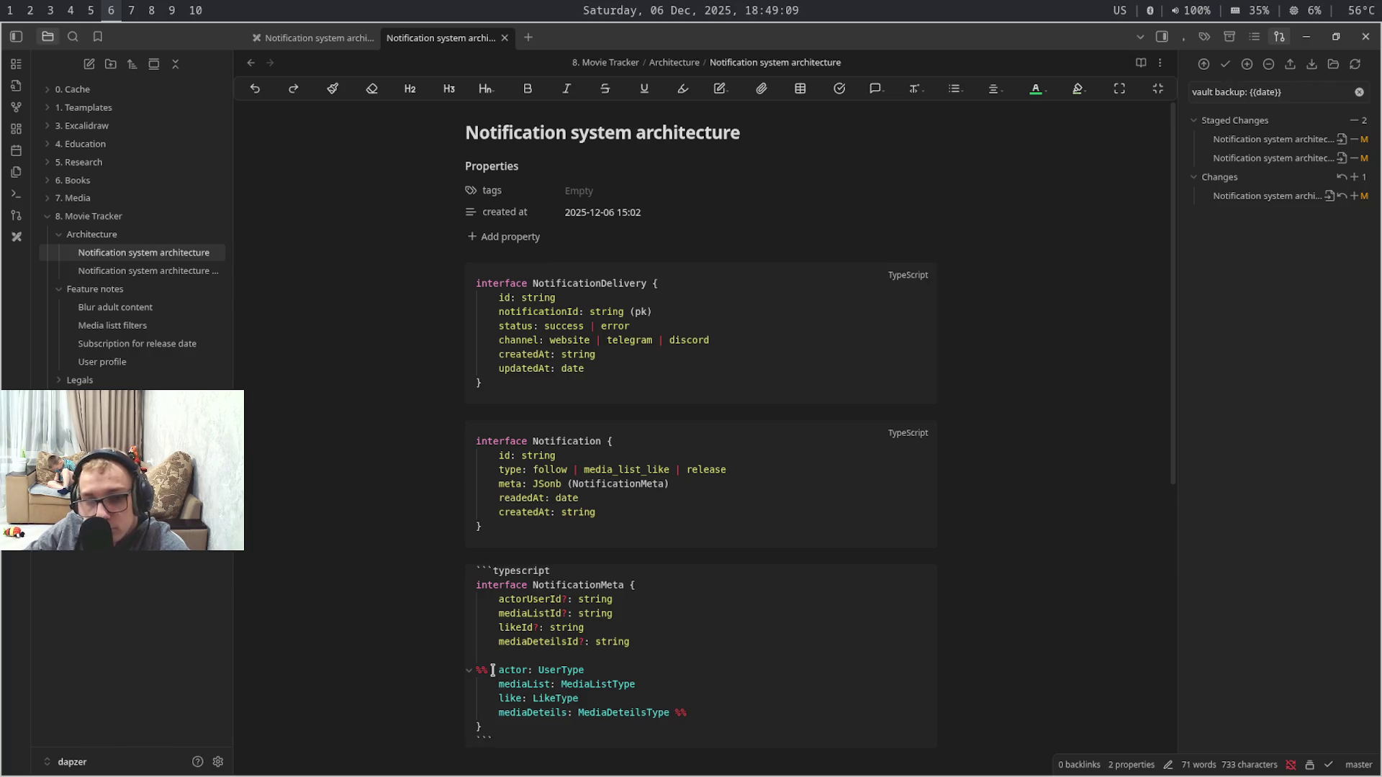
{"action": "key", "text": "ctrl+End"}
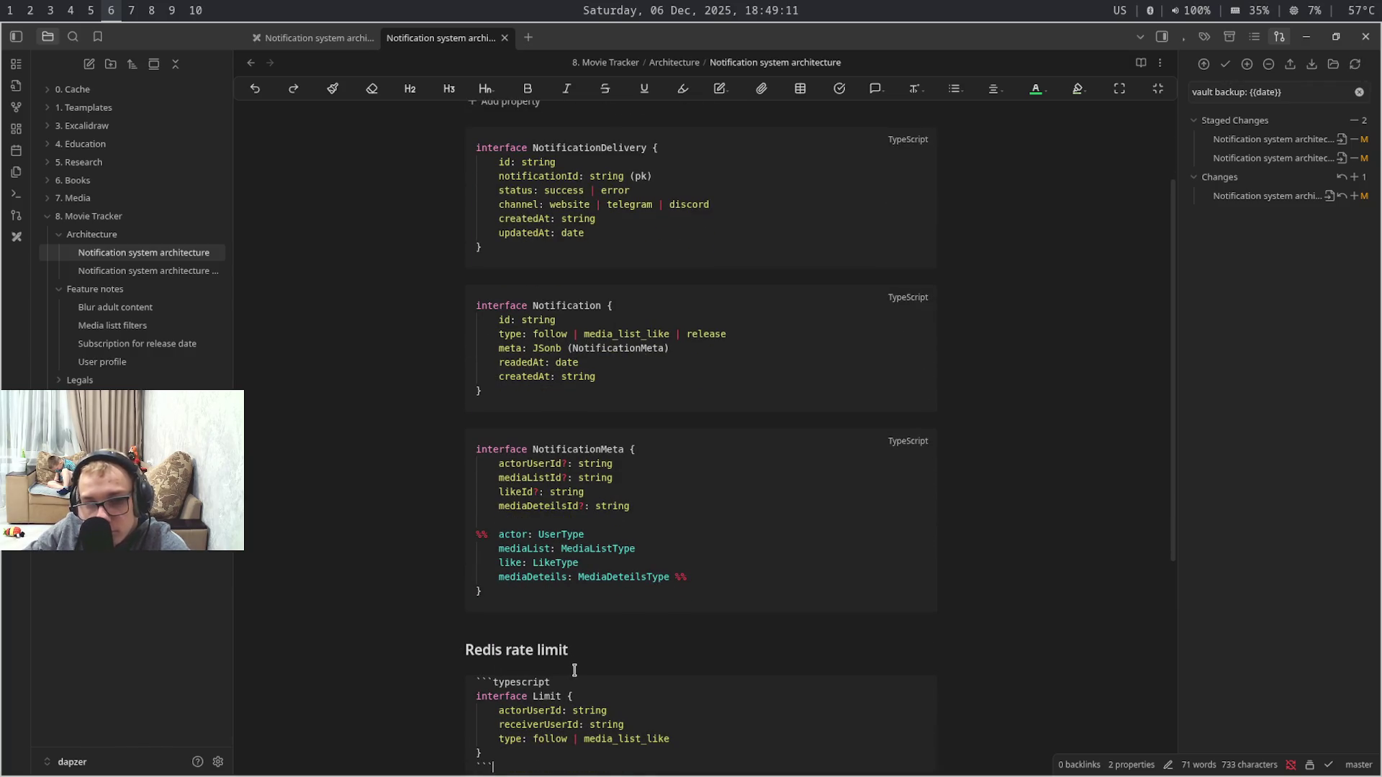
{"action": "key", "text": "Up"}
{"action": "key", "text": "Up"}
{"action": "key", "text": "Up"}
{"action": "key", "text": "Up"}
{"action": "key", "text": "Up"}
{"action": "key", "text": "Up"}
{"action": "key", "text": "Up"}
{"action": "key", "text": "Up"}
{"action": "key", "text": "Up"}
{"action": "key", "text": "Up"}
{"action": "key", "text": "Up"}
{"action": "key", "text": "Up"}
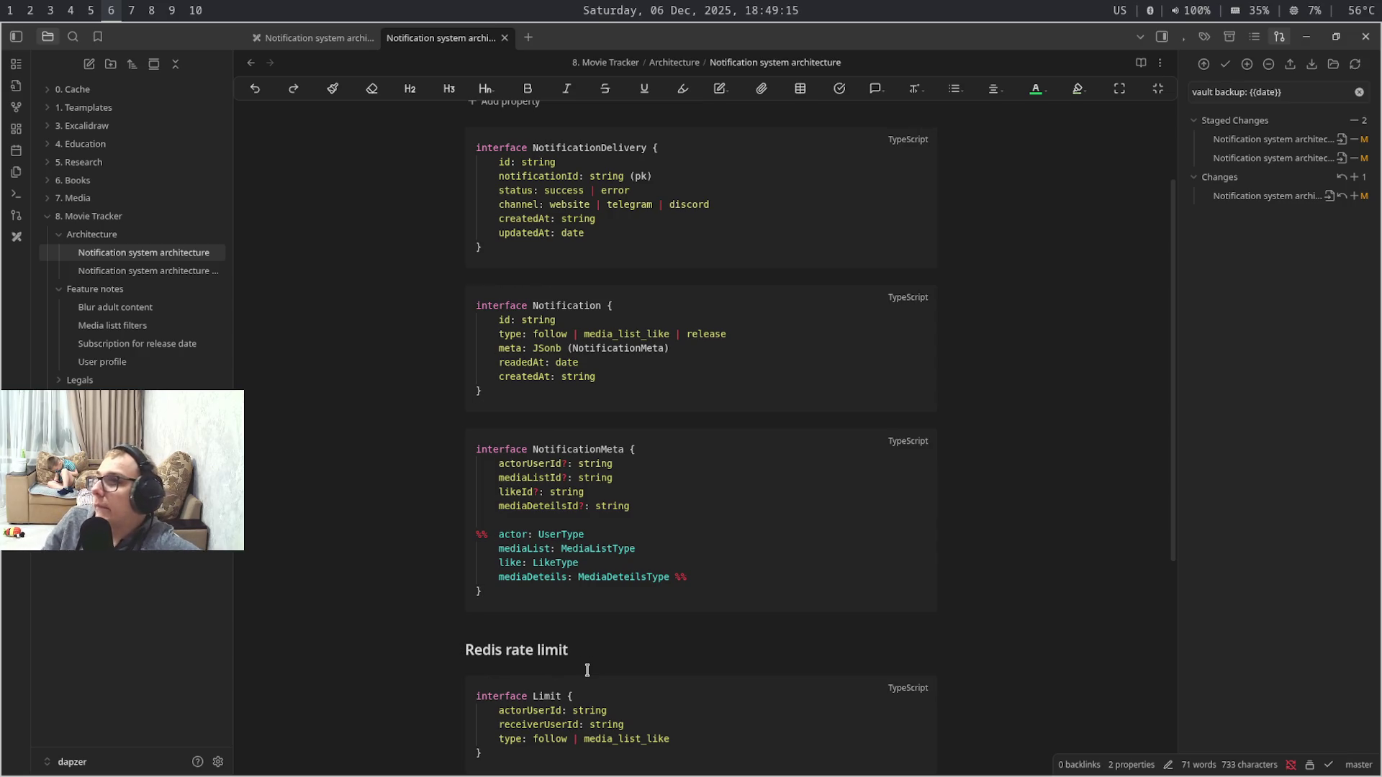
{"action": "key", "text": "super+shift+7"}
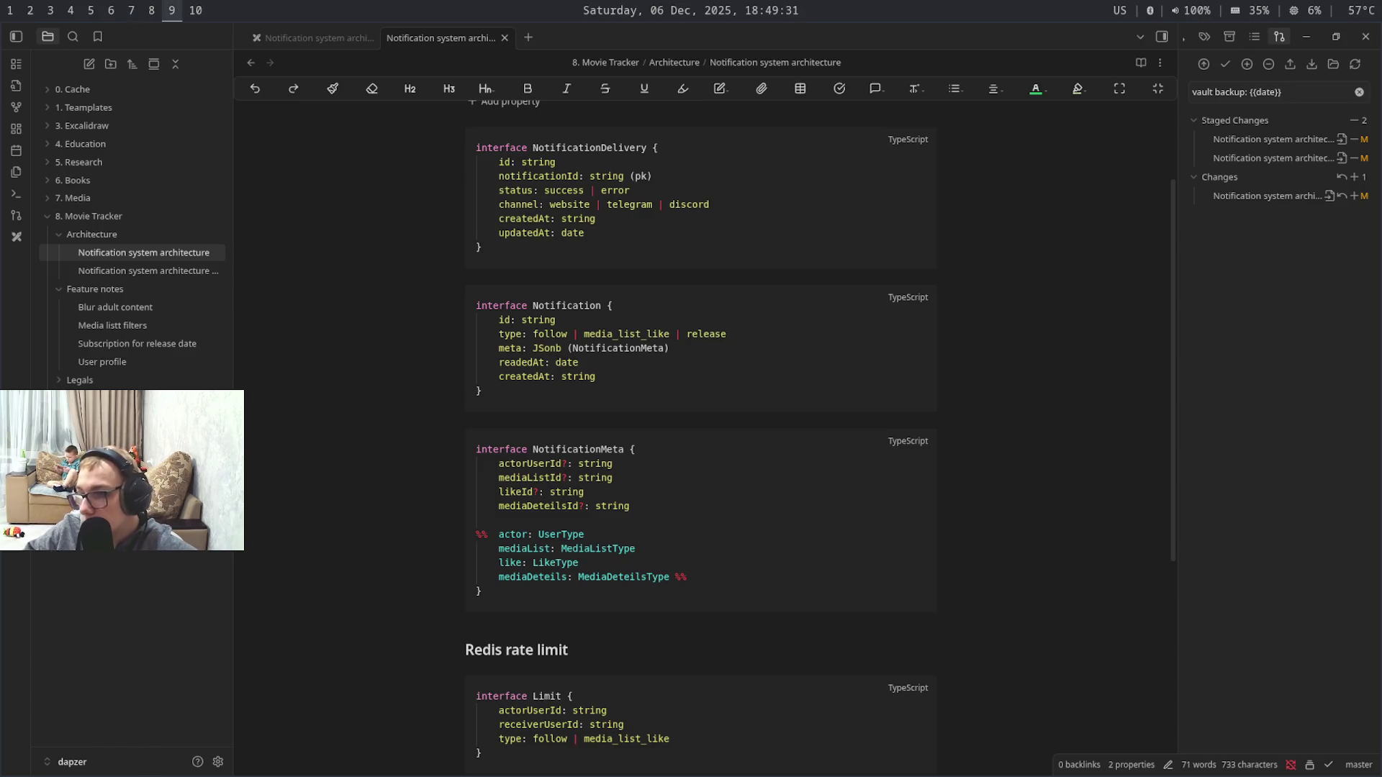
{"action": "key", "text": "super+1"}
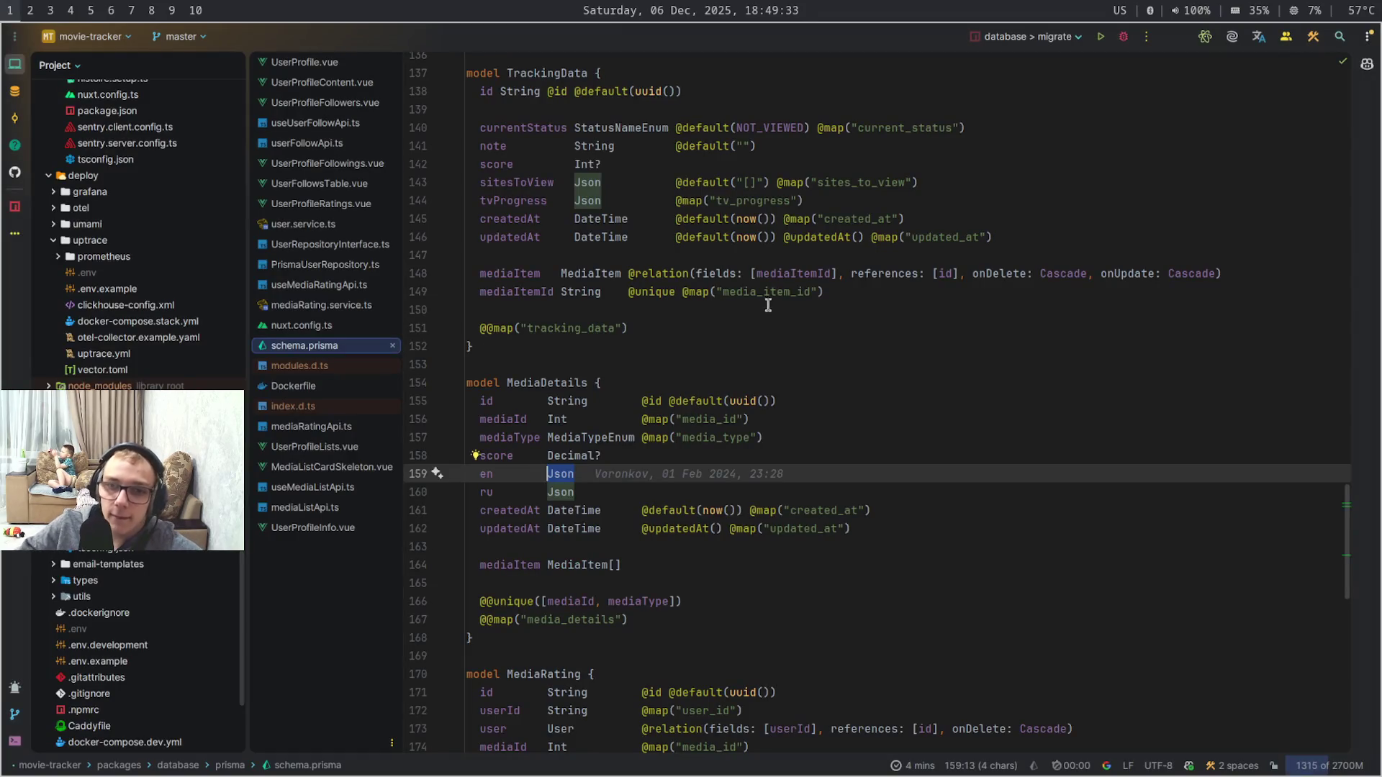
{"action": "key", "text": "super+2"}
{"action": "key", "text": "super+6"}
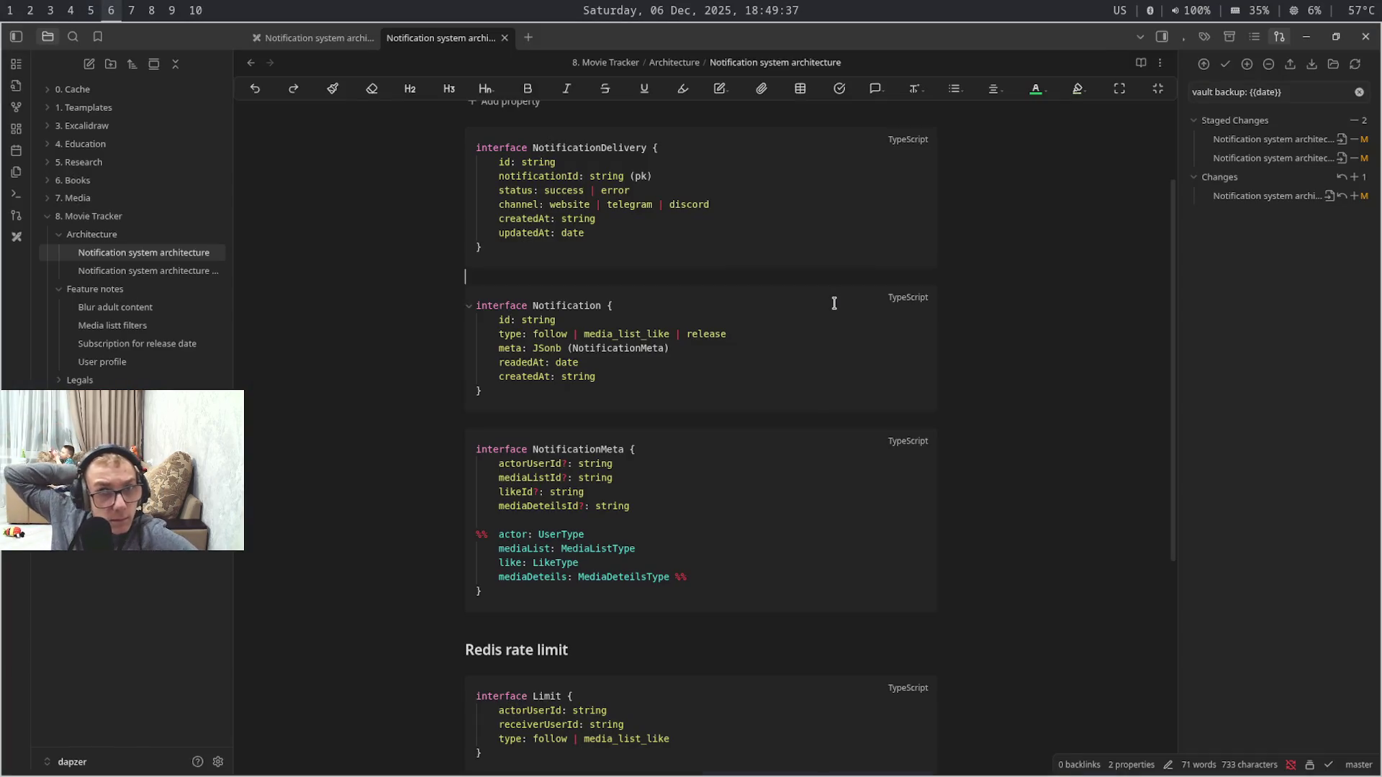
- Bring up the notification architecture Excalidraw drawing after a look at the note and other workspaces
{"action": "key", "text": "ctrl+shift+Tab"}
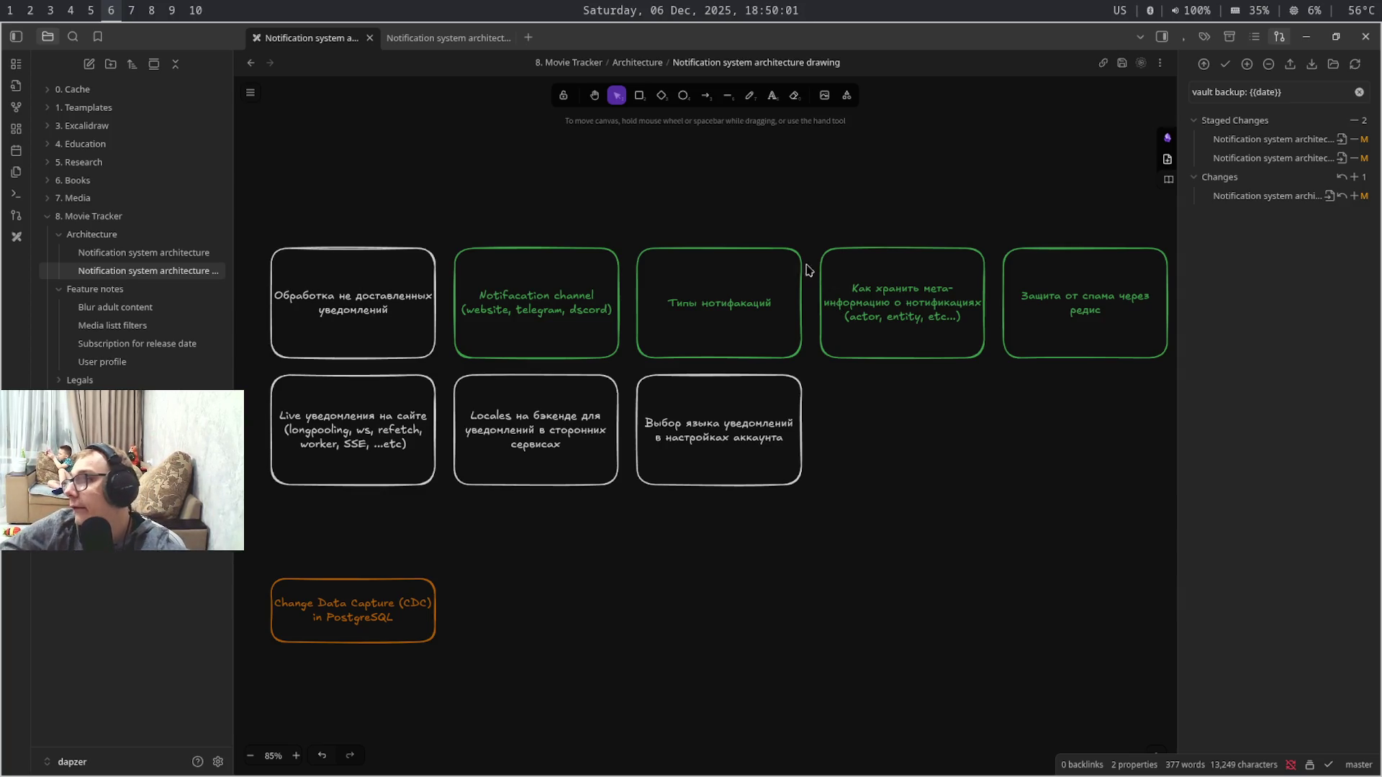
{"action": "key", "text": "ctrl+Tab"}
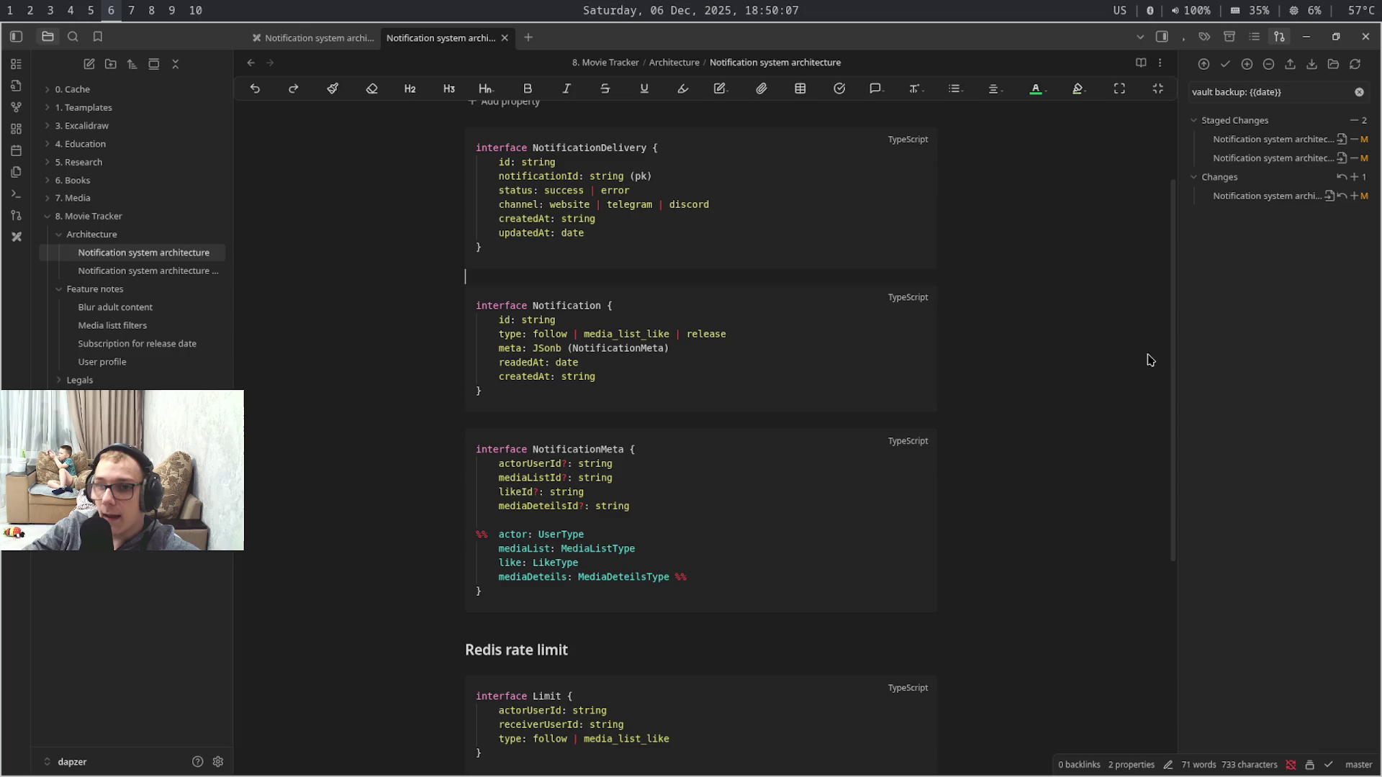
{"action": "mouse_move", "coordinate": [1171, 469]}
{"action": "left_mouse_down"}
{"action": "mouse_move", "coordinate": [1183, 681]}
{"action": "mouse_move", "coordinate": [1173, 396]}
{"action": "left_mouse_up"}
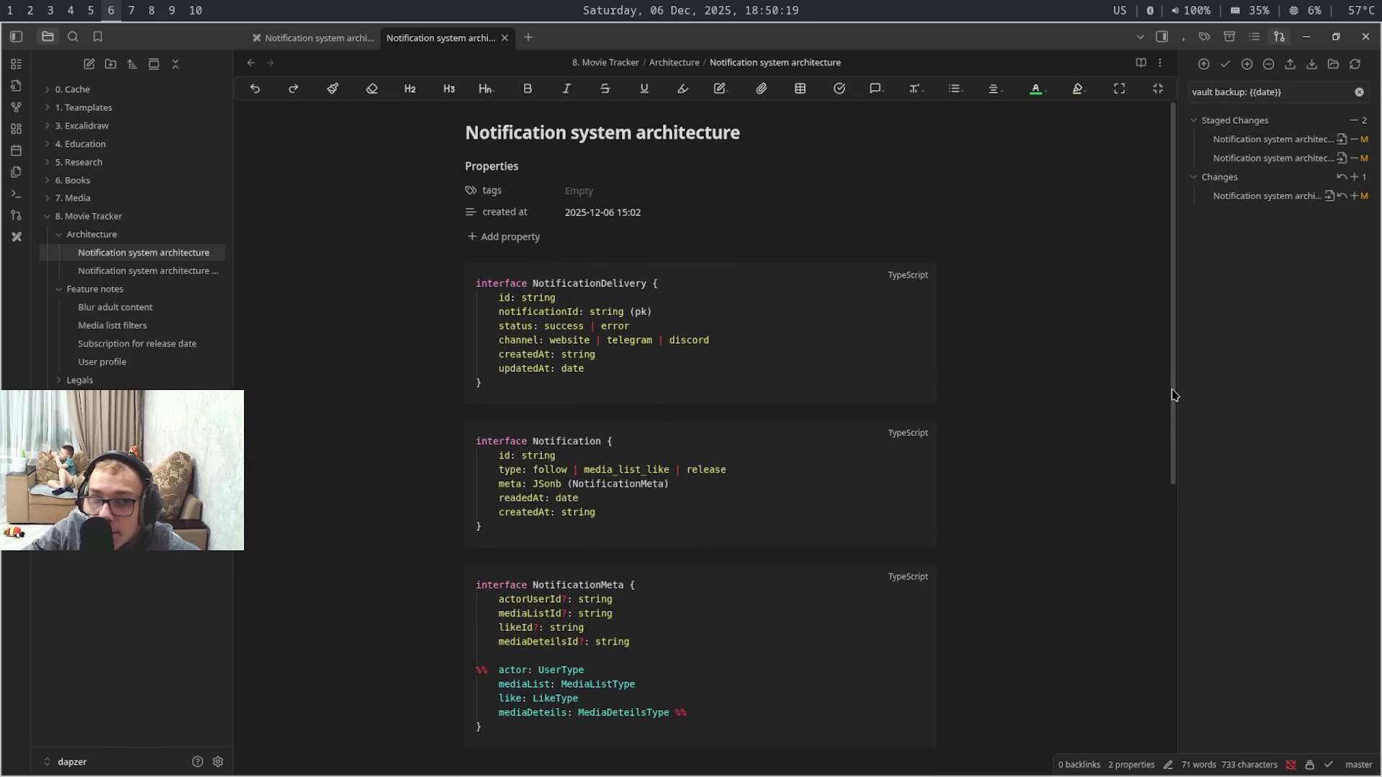
{"action": "key", "text": "super+7"}
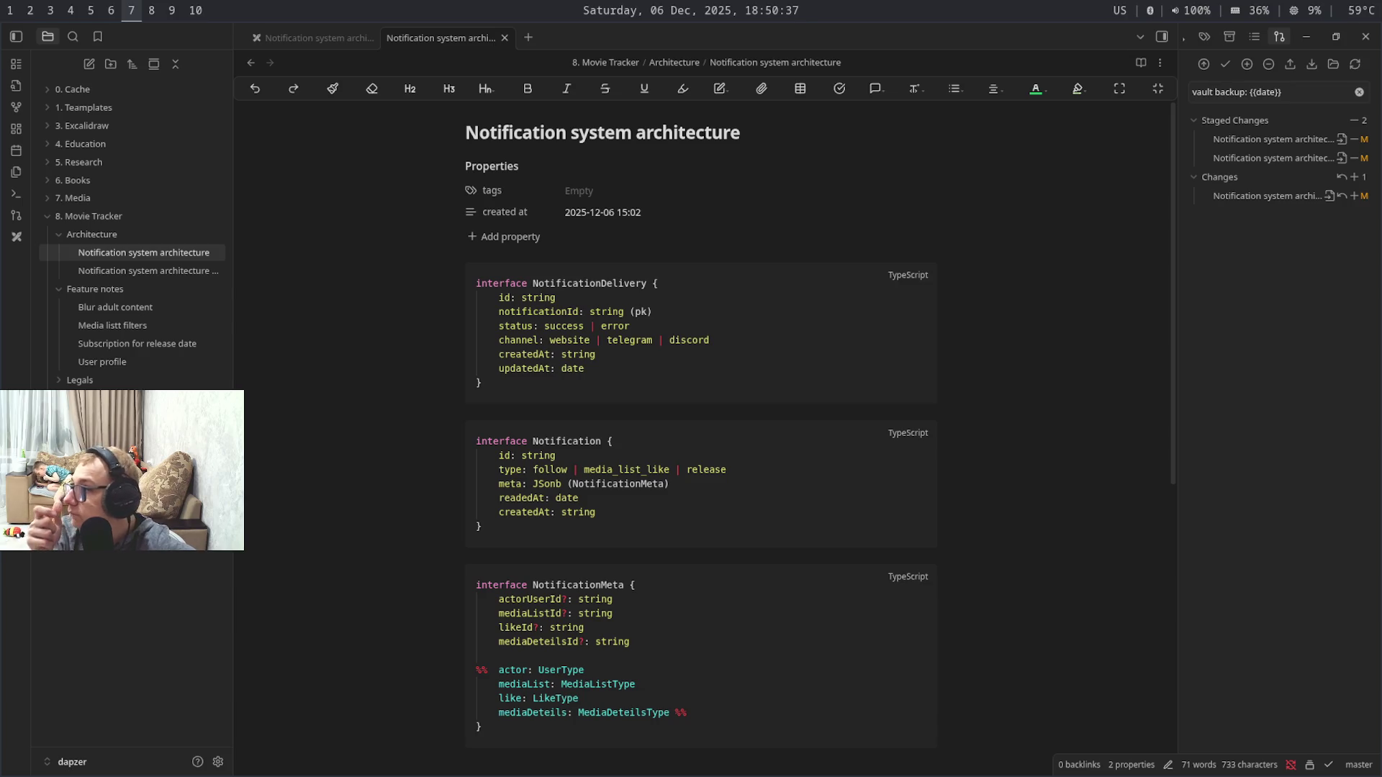
{"action": "key", "text": "super+9"}
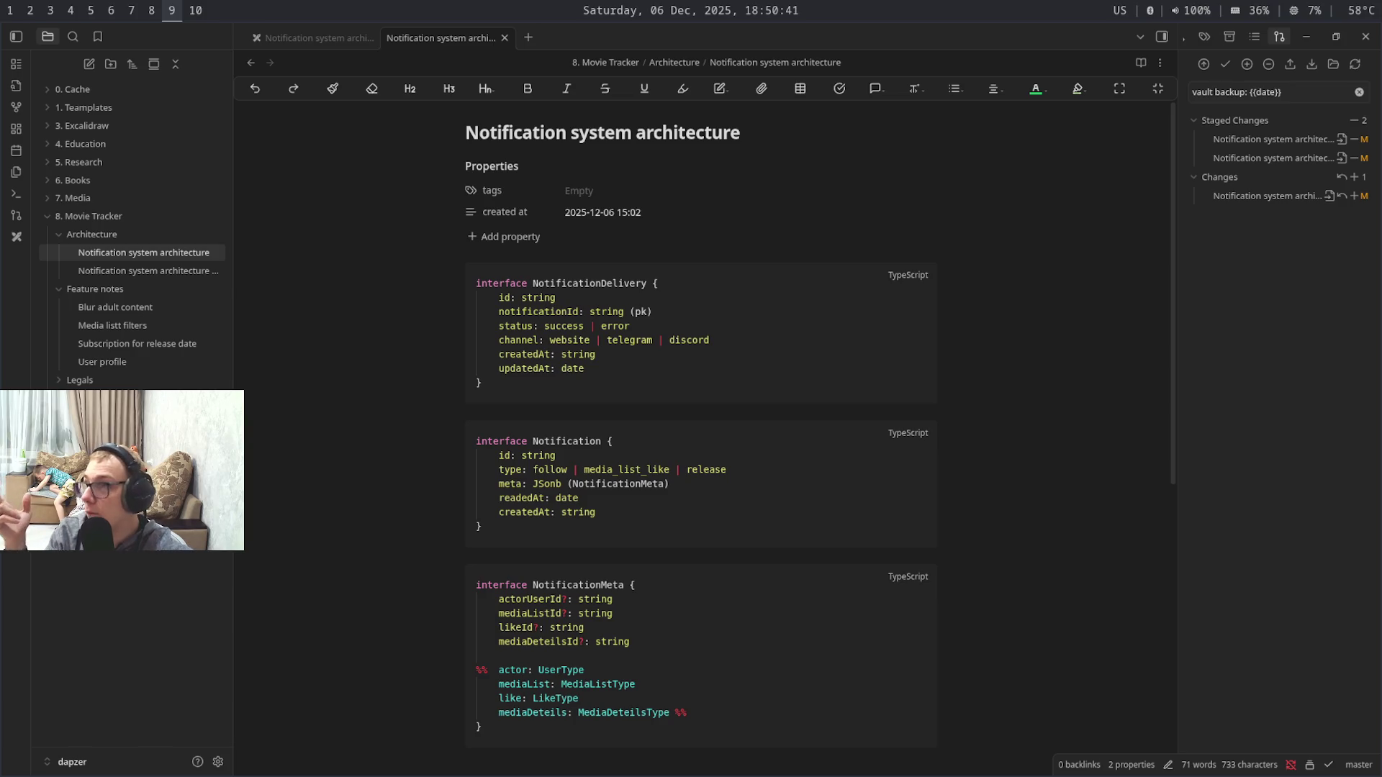
{"action": "key", "text": "super+6"}
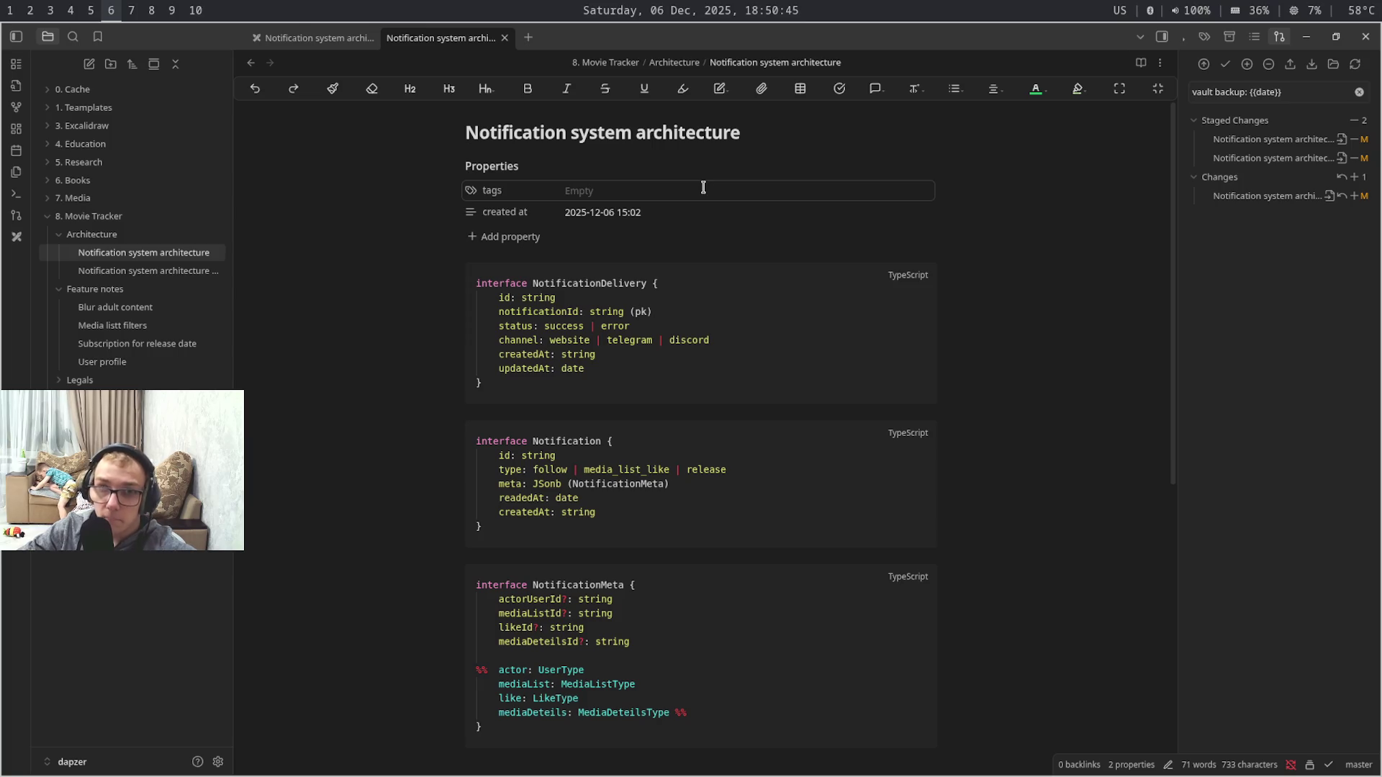
{"action": "key", "text": "ctrl+Tab"}
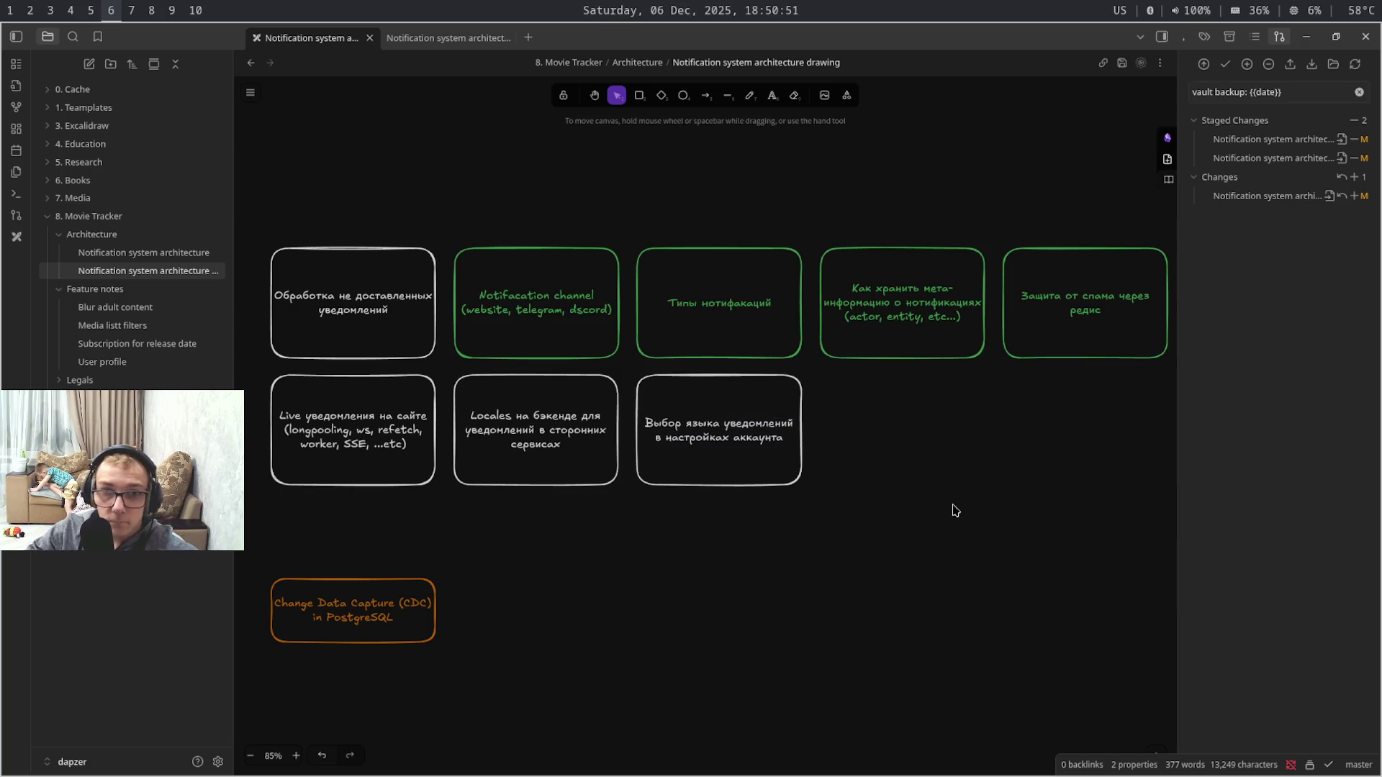
- Relabel the Longpooling box in the Popup/Backend diagram as SSE
{"action": "mouse_move", "coordinate": [1027, 606]}
{"action": "left_mouse_down"}
{"action": "mouse_move", "coordinate": [1130, 615]}
{"action": "mouse_move", "coordinate": [1073, 629]}
{"action": "mouse_move", "coordinate": [1052, 645]}
{"action": "mouse_move", "coordinate": [1055, 670]}
{"action": "mouse_move", "coordinate": [676, 601]}
{"action": "mouse_move", "coordinate": [412, 640]}
{"action": "left_mouse_up"}
{"action": "mouse_move", "coordinate": [842, 547]}
{"action": "left_mouse_down"}
{"action": "mouse_move", "coordinate": [588, 501]}
{"action": "mouse_move", "coordinate": [553, 541]}
{"action": "mouse_move", "coordinate": [512, 543]}
{"action": "left_mouse_up"}
{"action": "left_click", "coordinate": [687, 534]}
{"action": "double_click", "coordinate": [699, 537]}
{"action": "type", "text": "SSE"}
{"action": "left_click", "coordinate": [855, 542]}
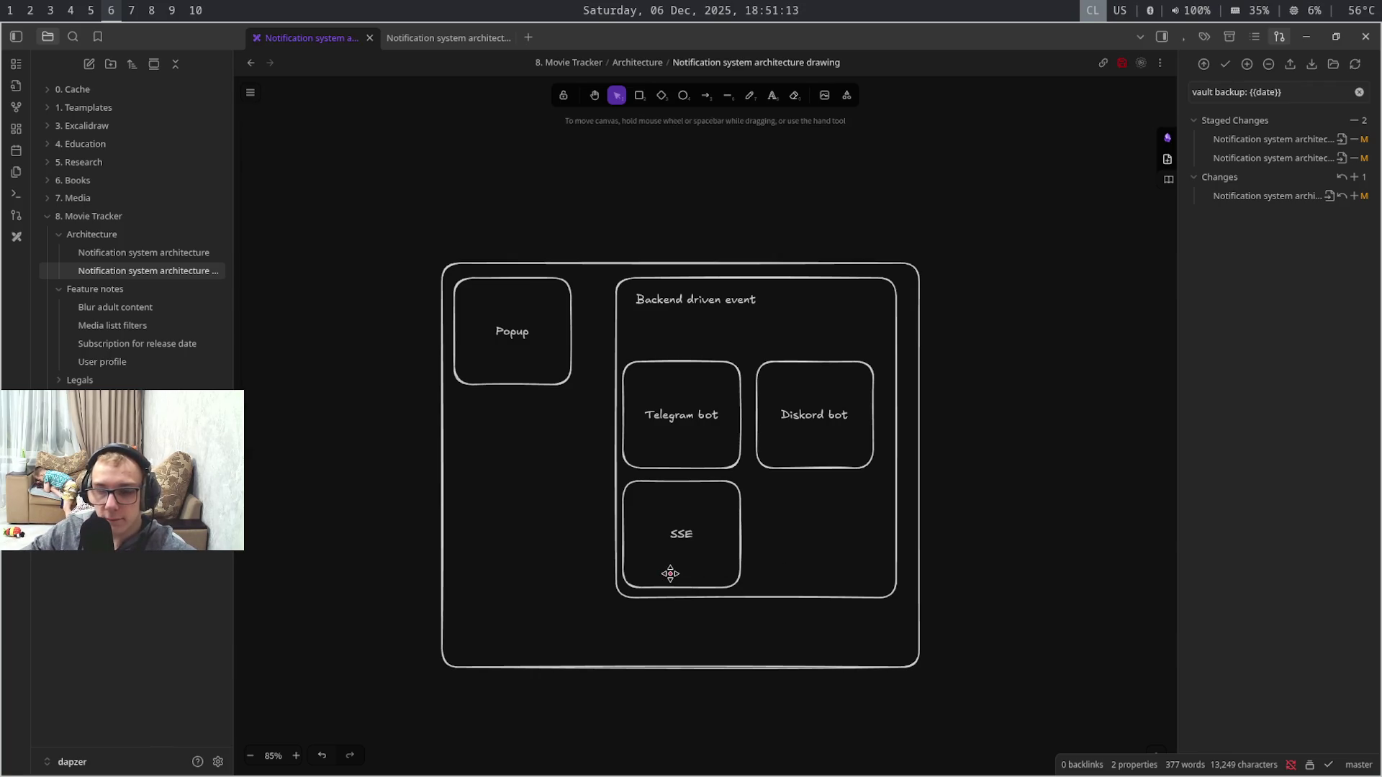
- Refit the Backend driven event box around its contents and return to the architecture note
{"action": "left_click", "coordinate": [897, 593]}
{"action": "left_click_drag", "start_coordinate": [897, 544], "coordinate": [880, 546]}
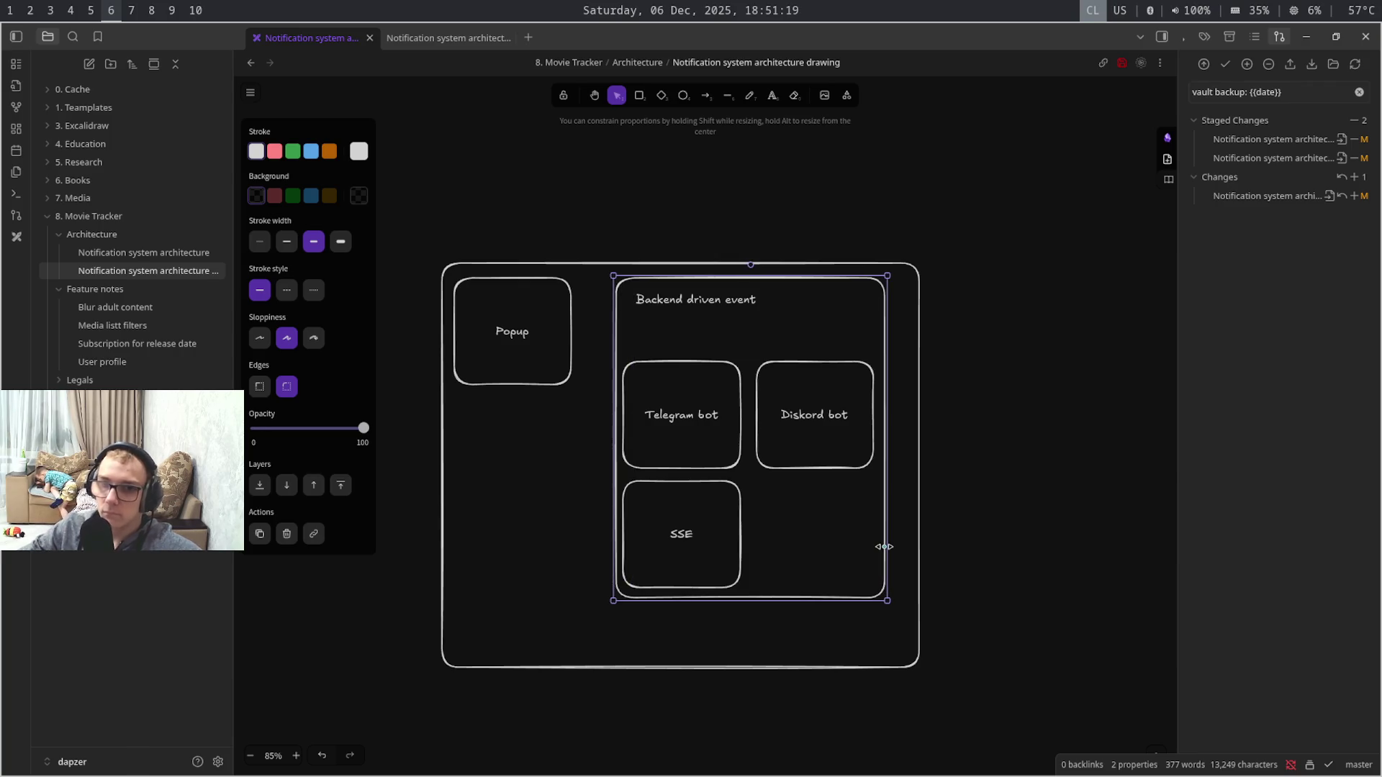
{"action": "left_click_drag", "start_coordinate": [880, 547], "coordinate": [882, 547]}
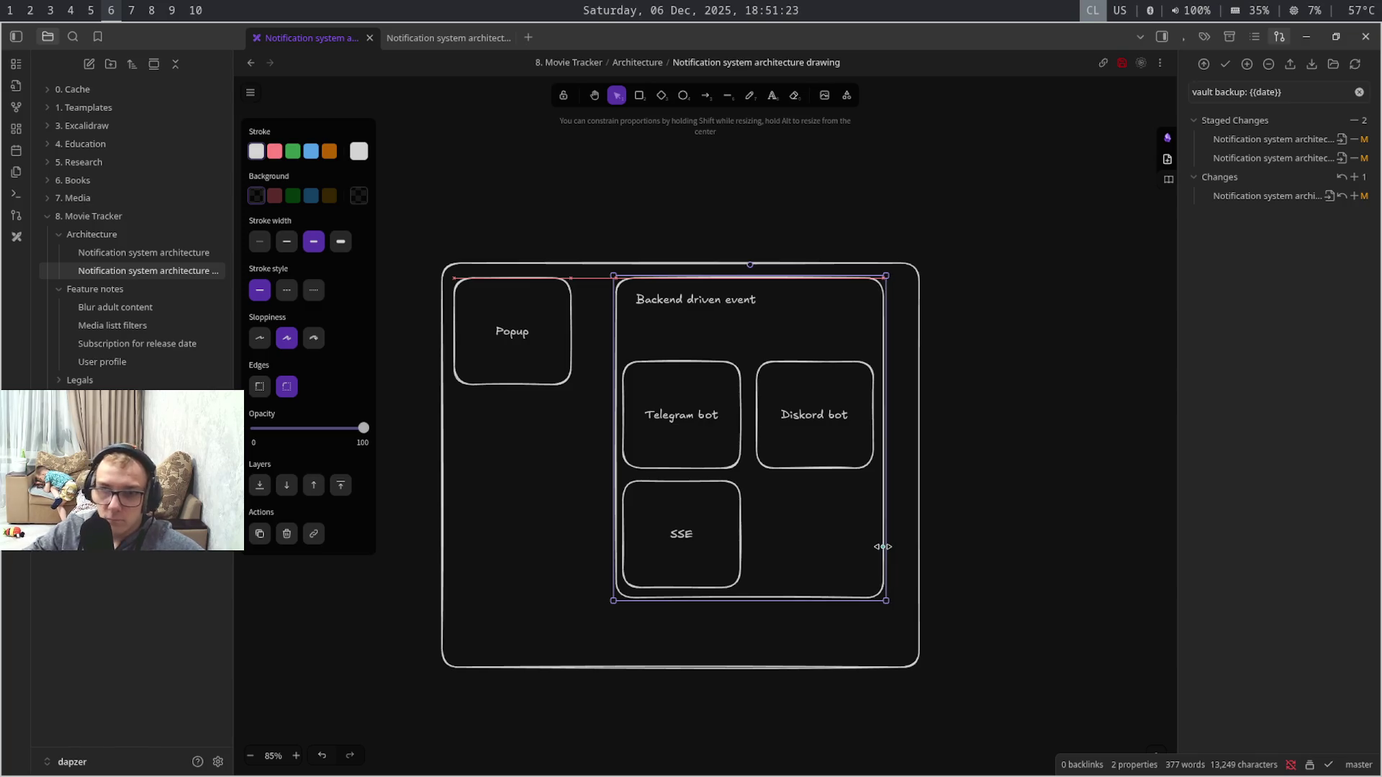
{"action": "left_click", "coordinate": [1043, 552]}
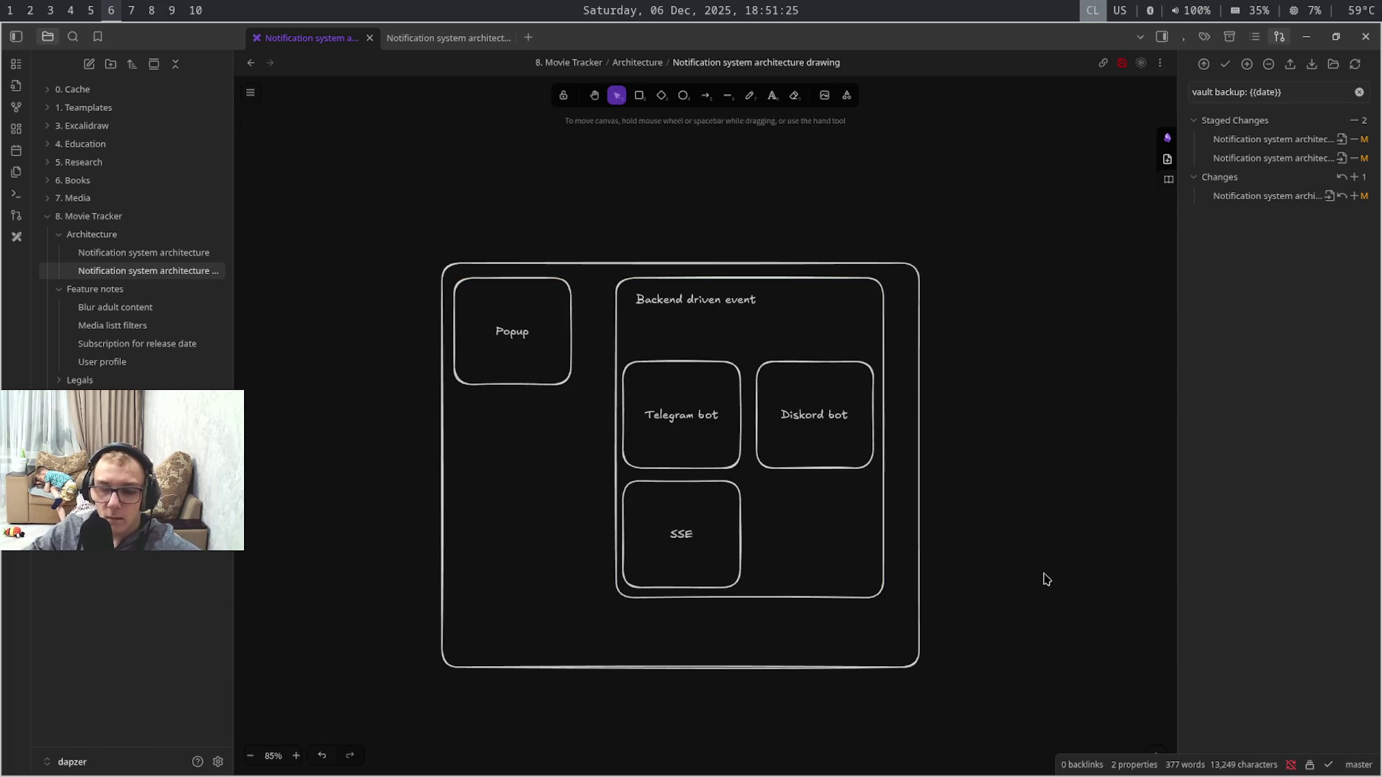
{"action": "left_click_drag", "start_coordinate": [749, 728], "coordinate": [1161, 365]}
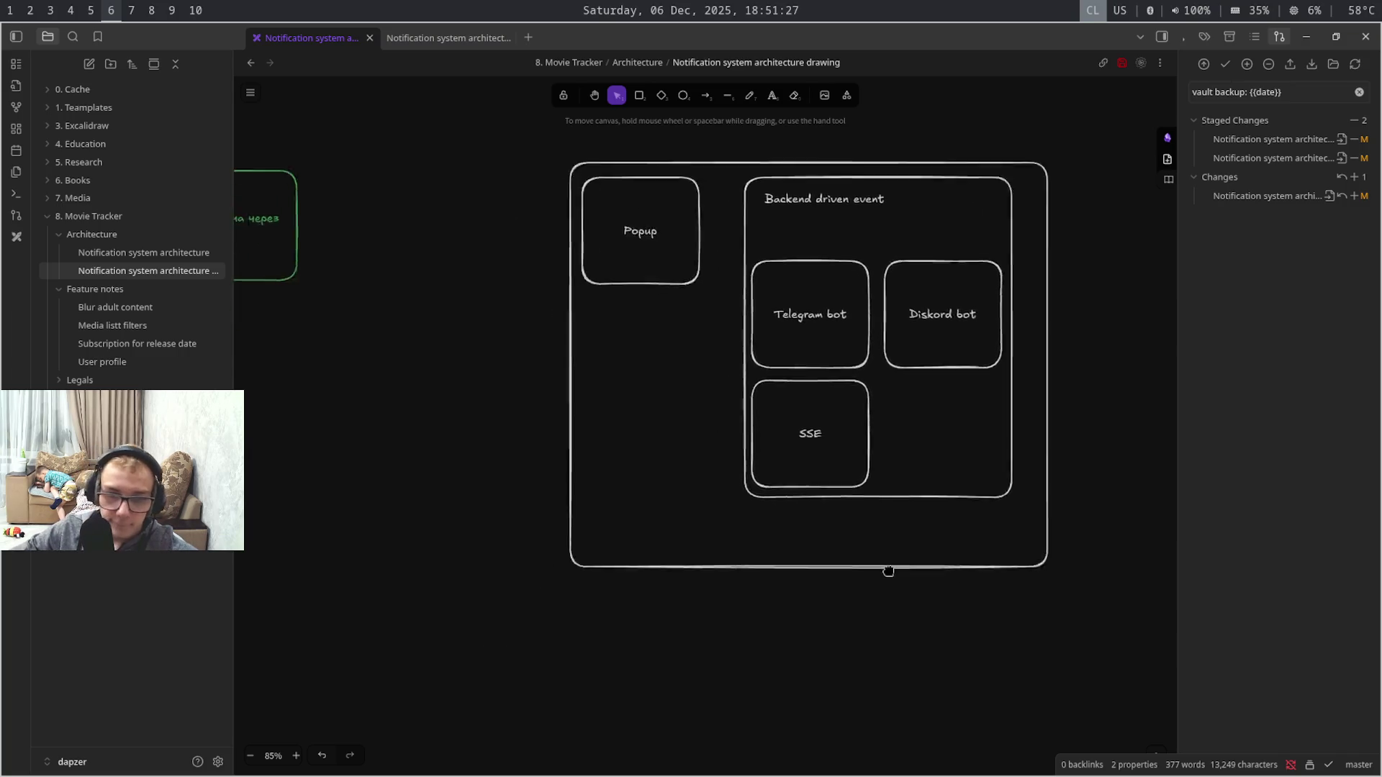
{"action": "scroll", "coordinate": [1161, 364], "scroll_direction": "left", "scroll_amount": 5}
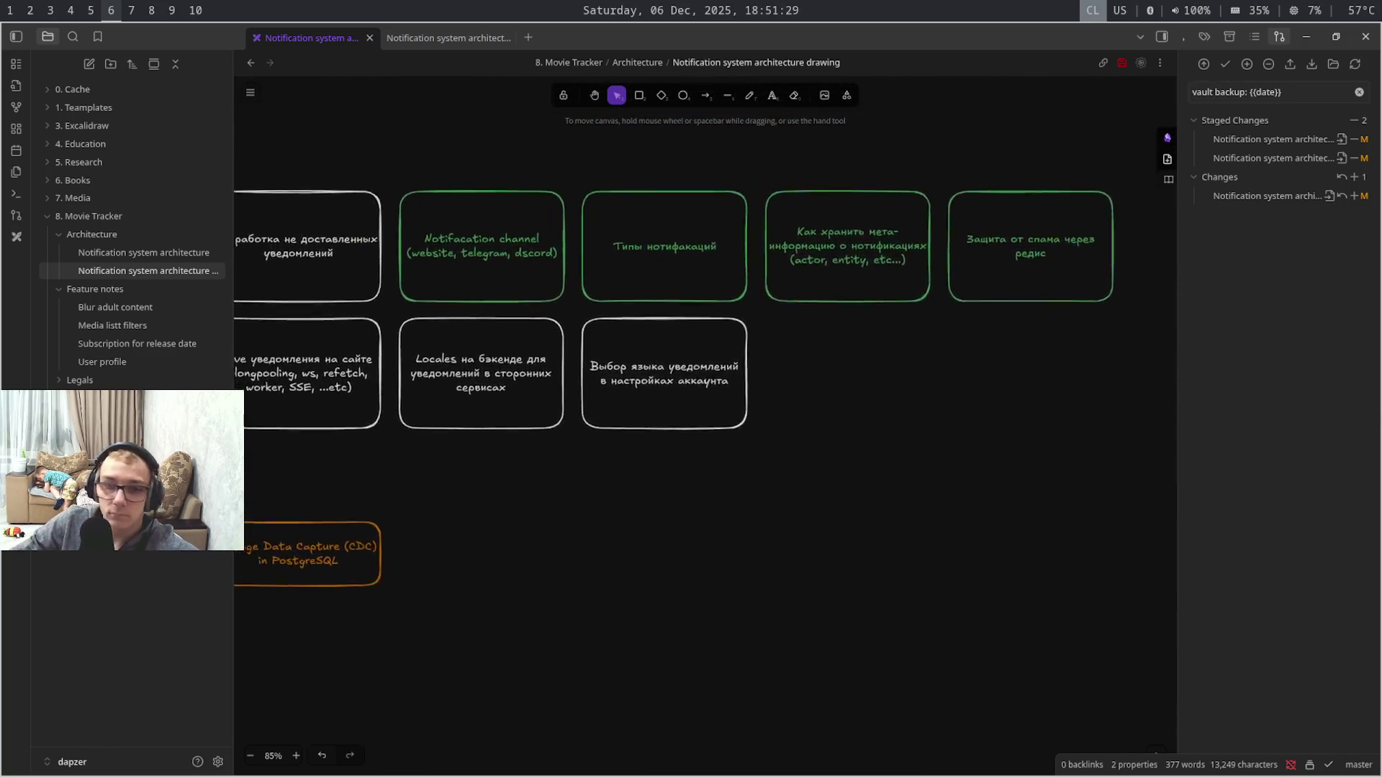
{"action": "scroll", "coordinate": [704, 411], "scroll_direction": "right", "scroll_amount": 3}
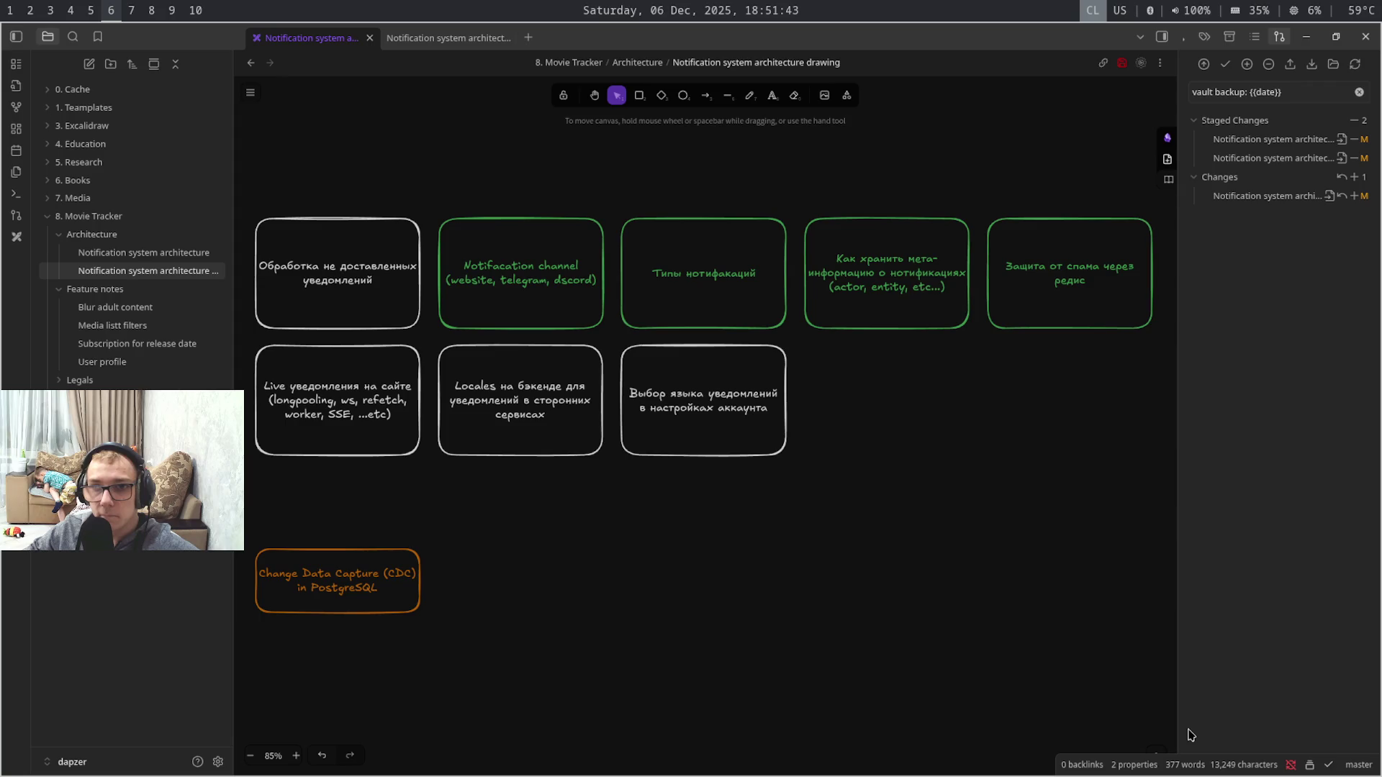
{"action": "key", "text": "ctrl+Tab"}
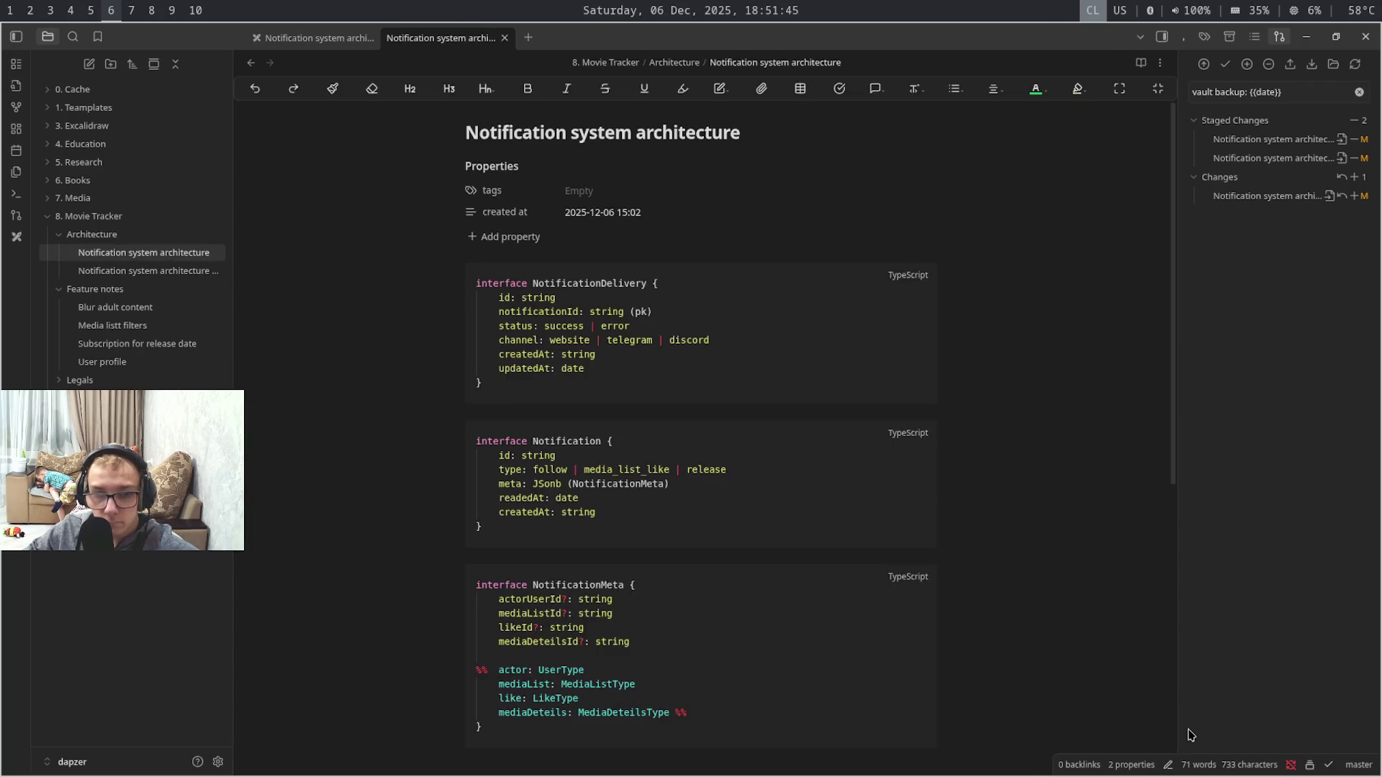